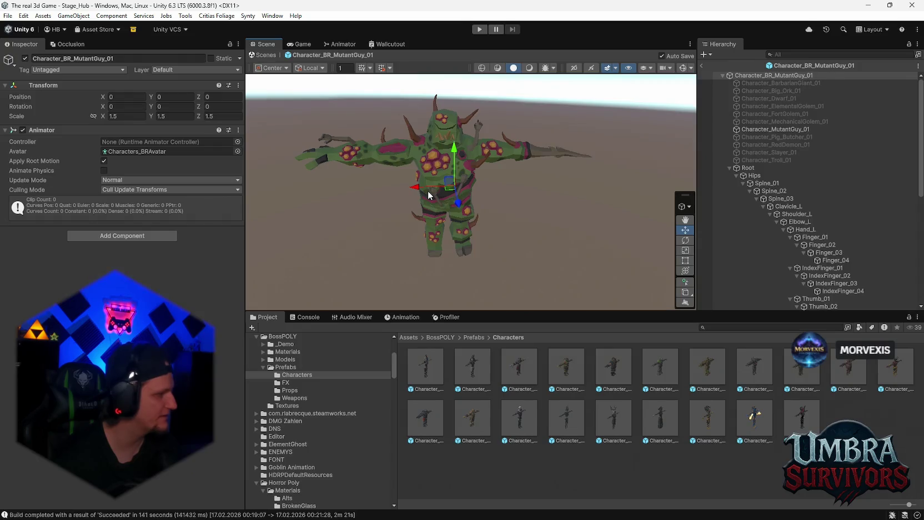
Orbit closer to the mutant character, then open the Character_AncientWarrior_01 prefab.
mouse_move(428, 195)
left_mouse_down()
mouse_move(480, 212)
mouse_move(478, 202)
mouse_move(486, 221)
mouse_move(471, 182)
mouse_move(477, 171)
left_mouse_up()
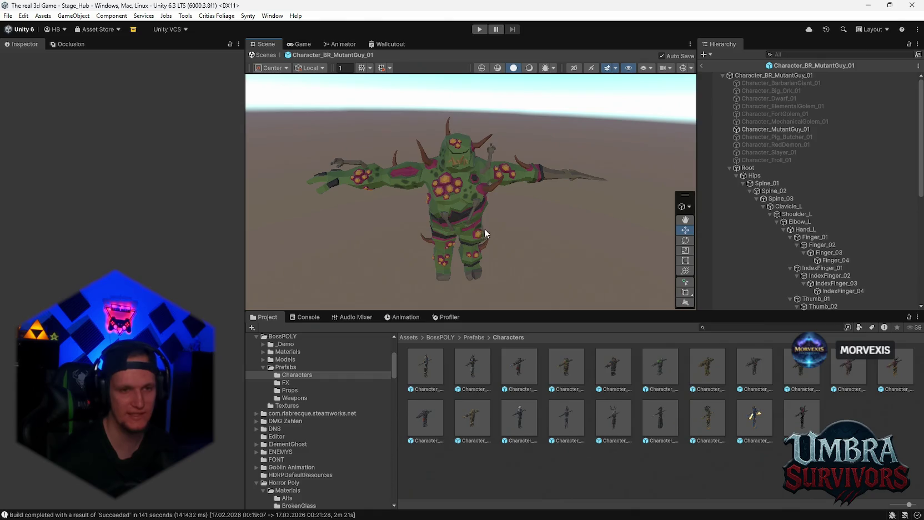
mouse_move(484, 228)
left_mouse_down()
mouse_move(506, 173)
mouse_move(490, 168)
mouse_move(502, 191)
mouse_move(494, 205)
mouse_move(531, 223)
mouse_move(540, 241)
mouse_move(416, 222)
mouse_move(492, 220)
left_mouse_up()
double_click(473, 372)
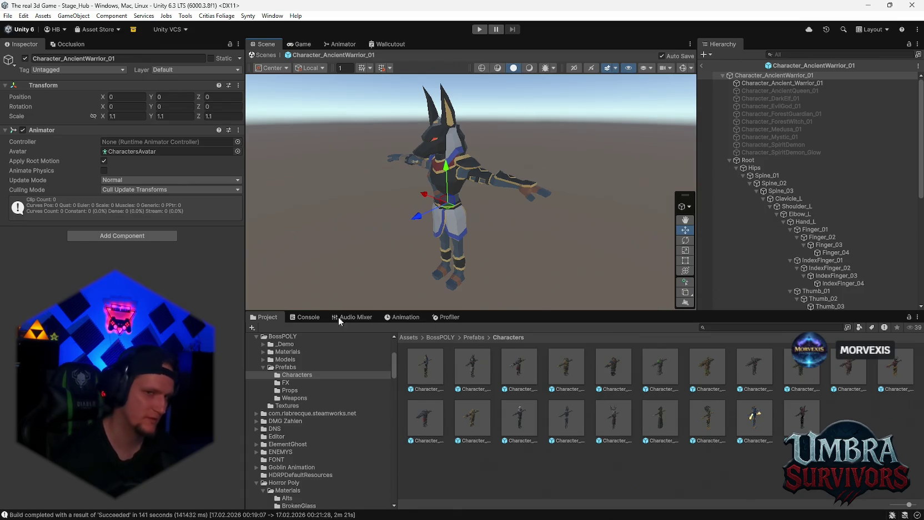
scroll(526, 257, "down", 4)
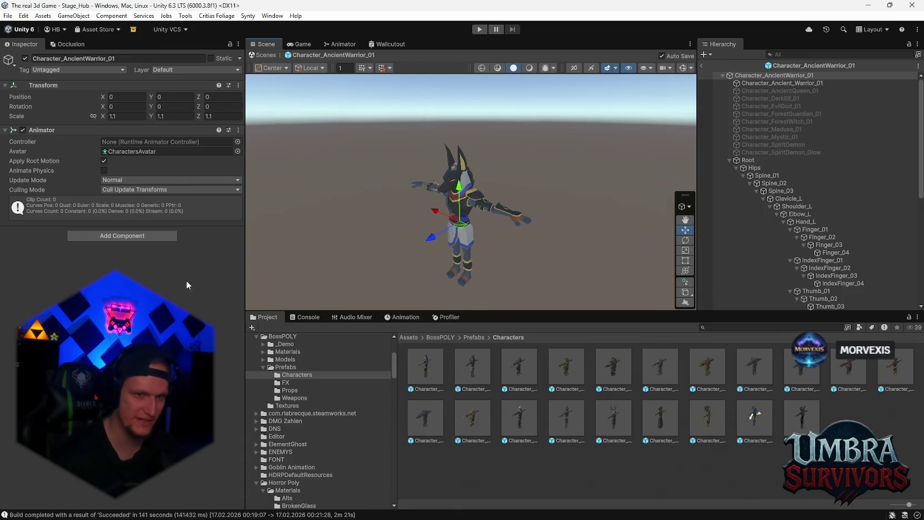
scroll(500, 242, "up", 3)
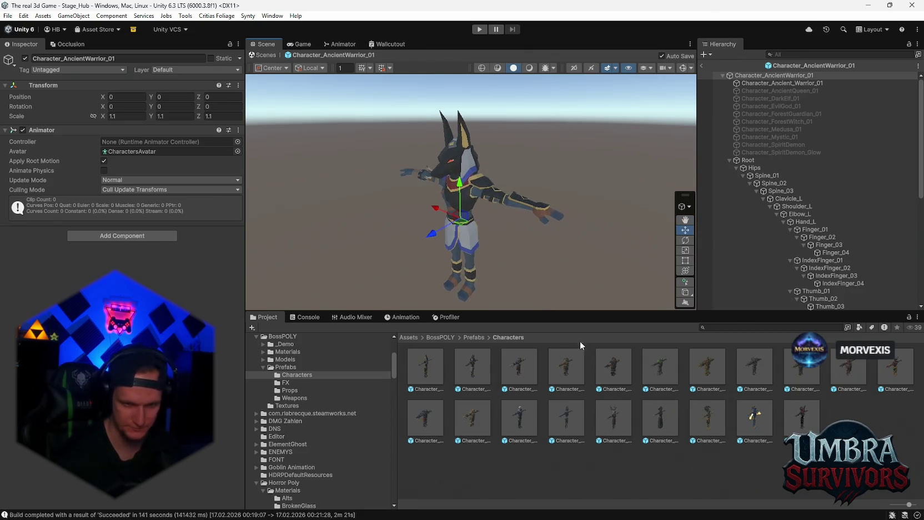
Open the Character_ForestGuardian_01 prefab and clear its selection.
double_click(628, 427)
scroll(537, 298, "up", 4)
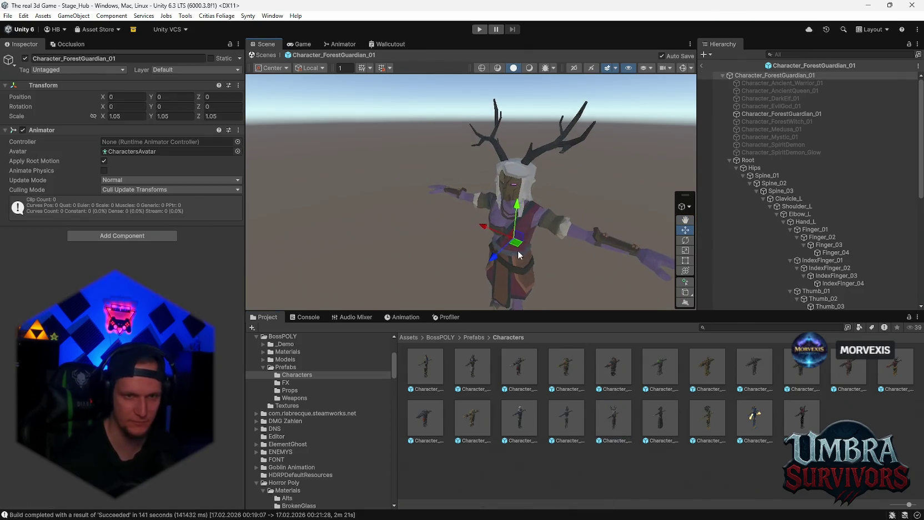
left_click(565, 143)
scroll(502, 242, "down", 5)
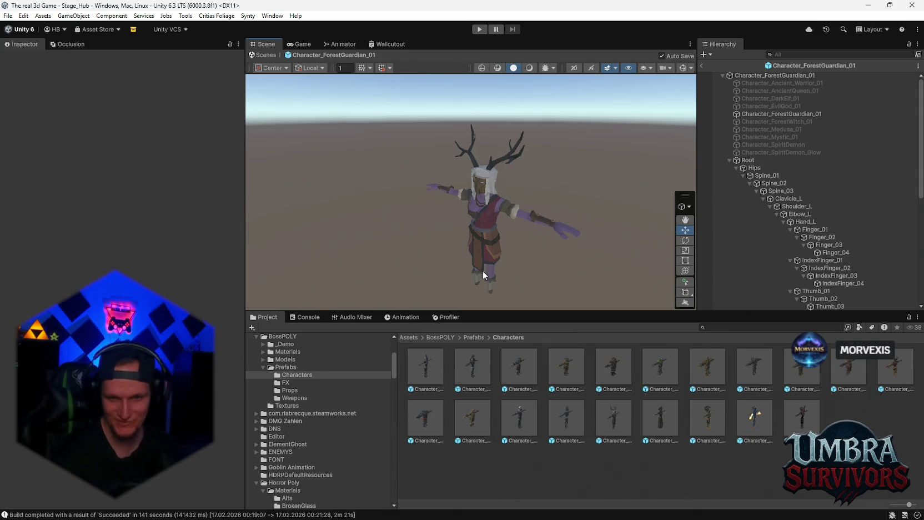
Preview the MutantGuy, PigButcher and ElementalGolem prefabs, then open Character_BR_Dwarf_01.
double_click(803, 372)
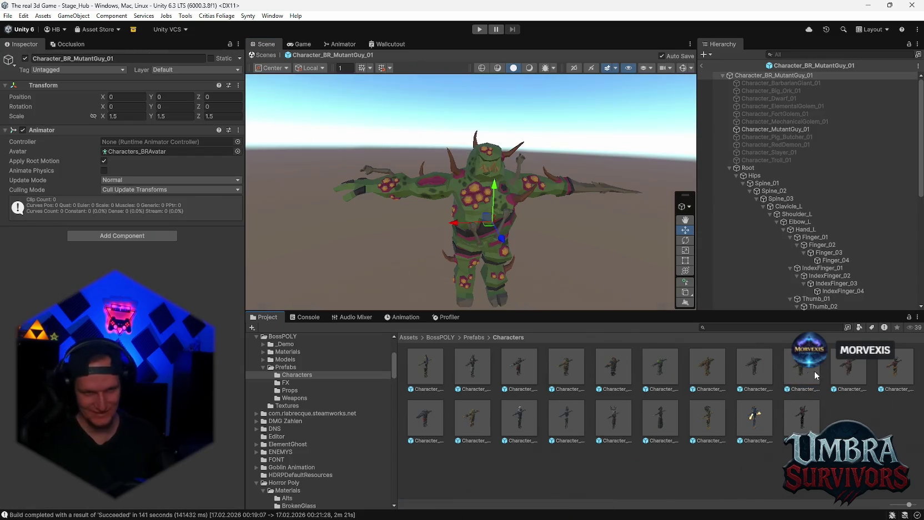
double_click(848, 366)
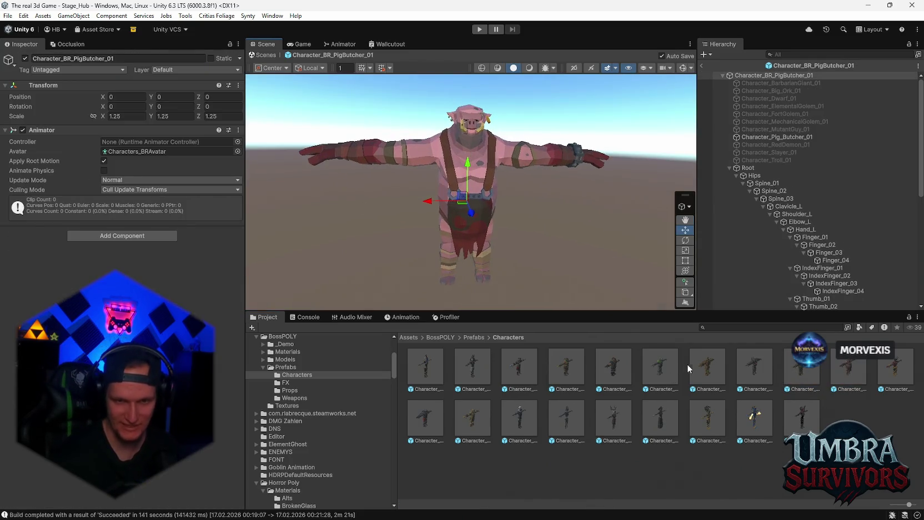
double_click(689, 365)
double_click(644, 372)
left_click(609, 365)
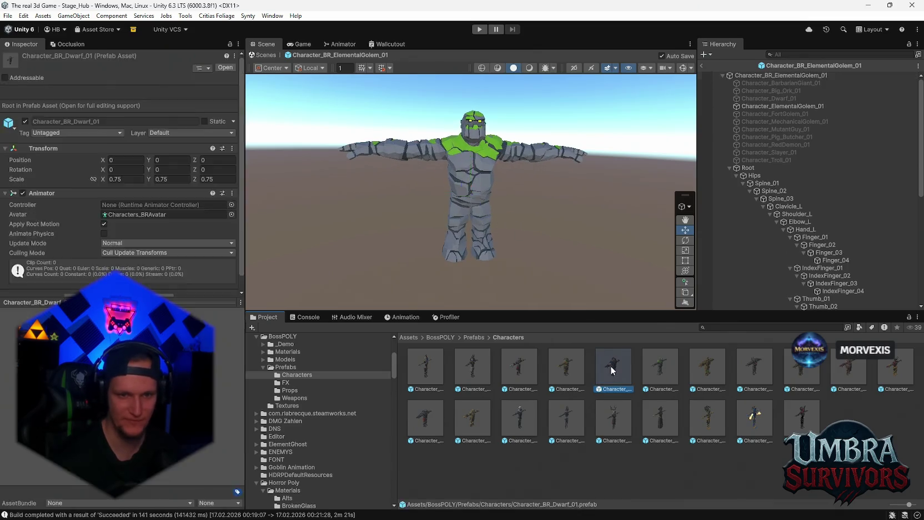
double_click(610, 365)
Preview the BigOrk, antlered, EvilGod and Troll prefabs, ending on Character_DarkElf_01.
double_click(566, 366)
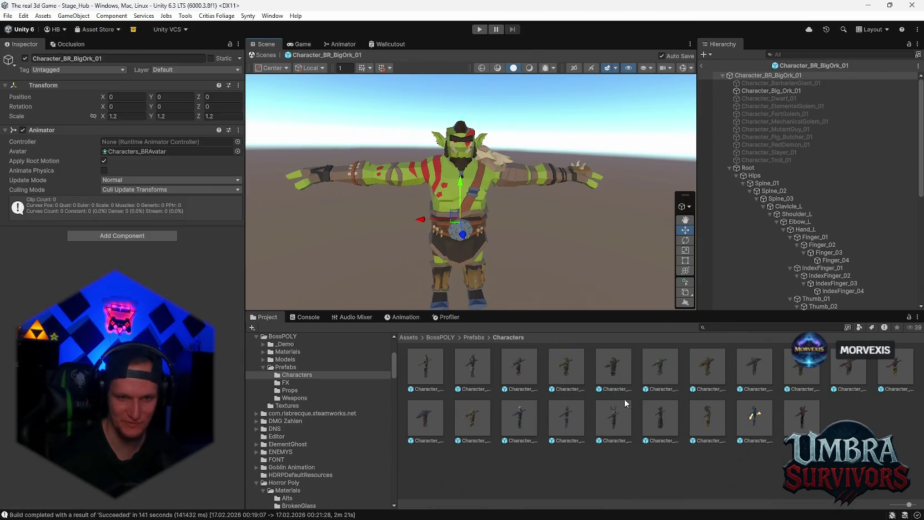
double_click(617, 404)
double_click(556, 409)
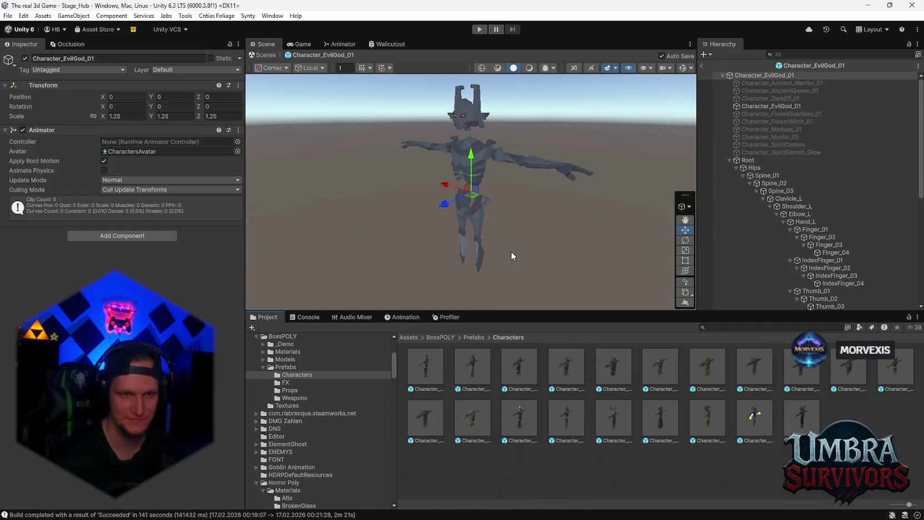
double_click(483, 410)
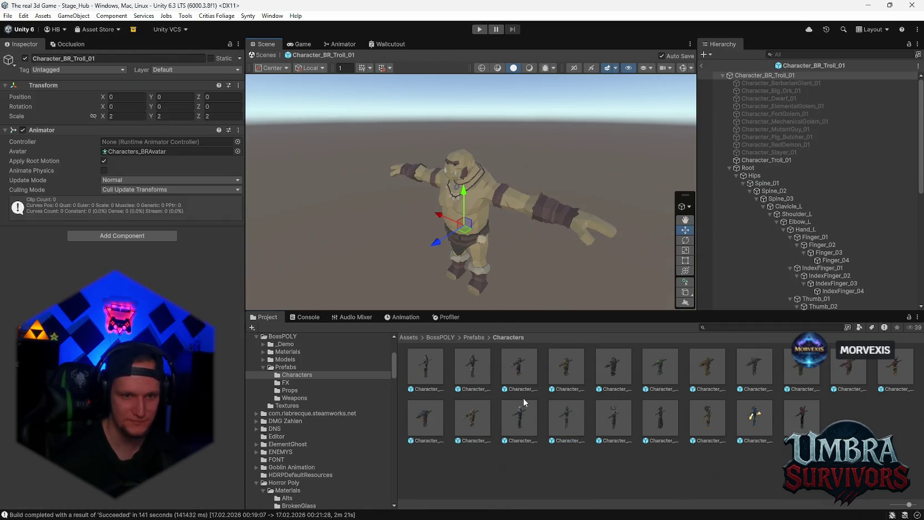
double_click(523, 401)
Orbit to a frontal view of the dark elf, then reopen Character_AncientWarrior_01.
scroll(441, 211, "up", 3)
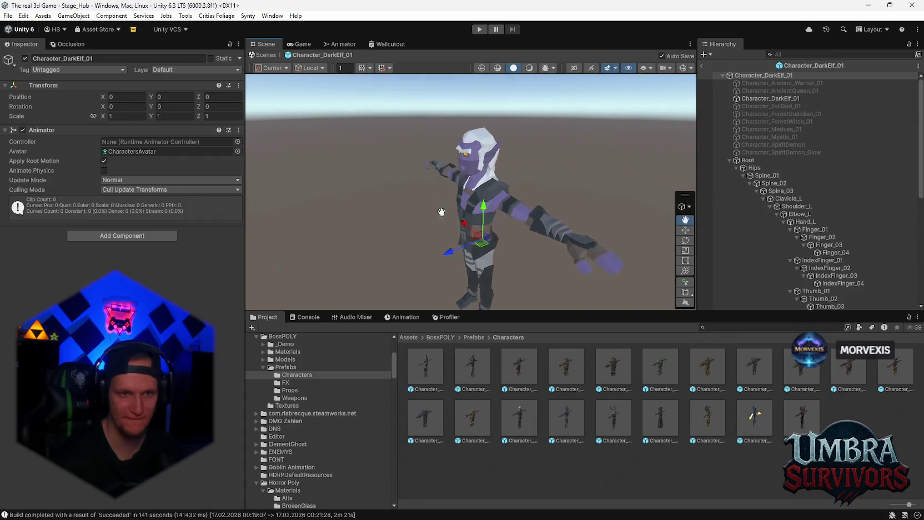
left_click_drag(441, 212, 466, 187)
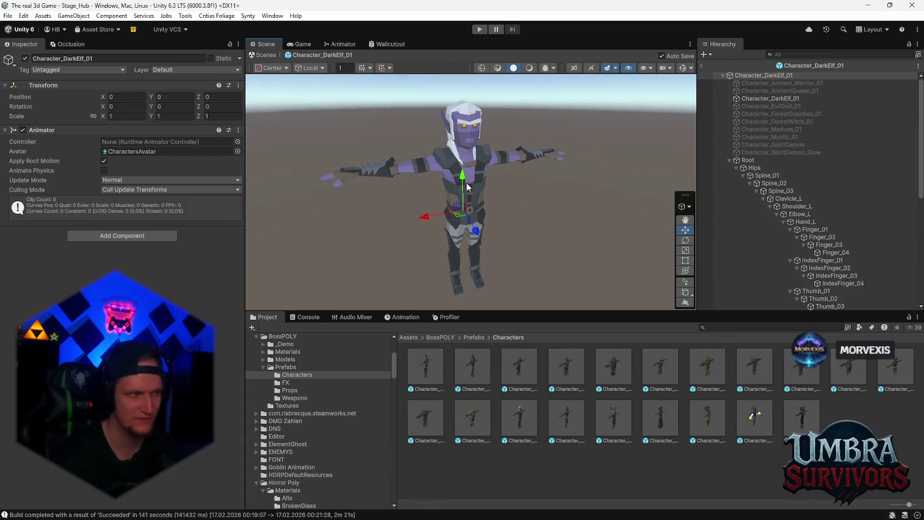
scroll(466, 187, "down", 1)
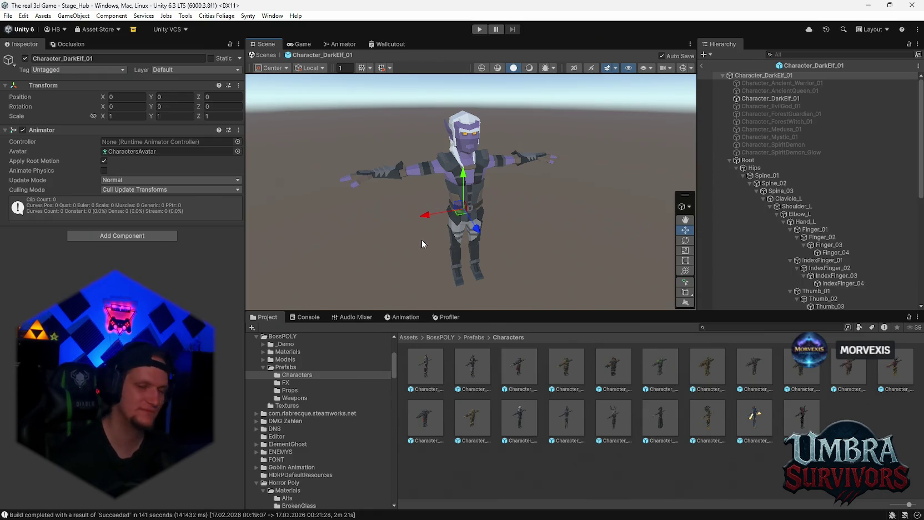
double_click(476, 369)
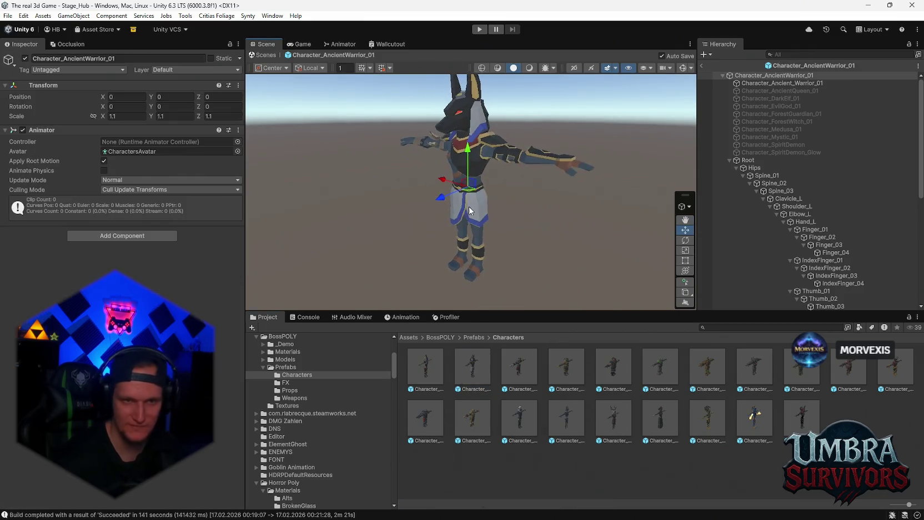
double_click(607, 417)
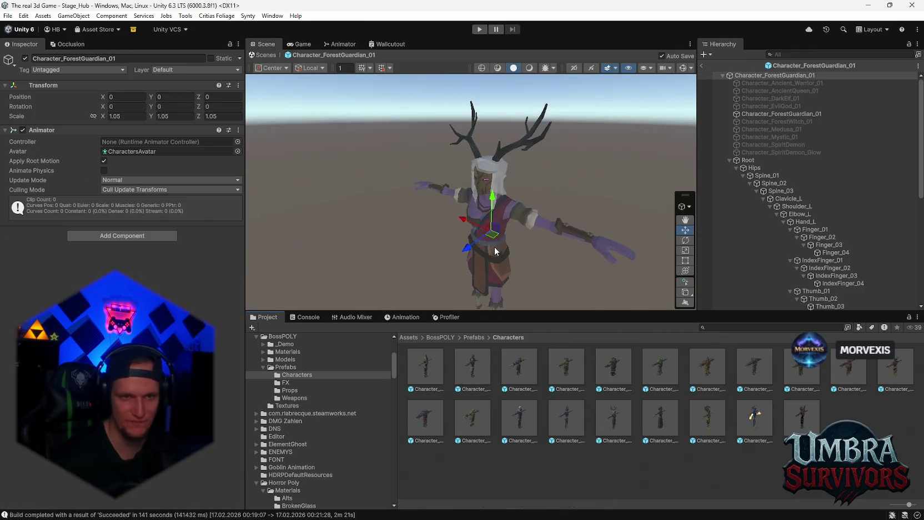
scroll(535, 213, "down", 3)
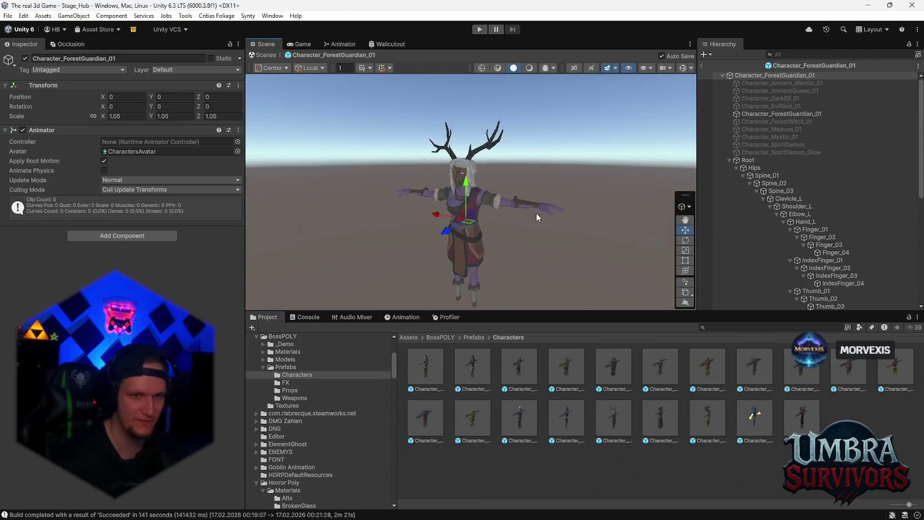
left_click(536, 213)
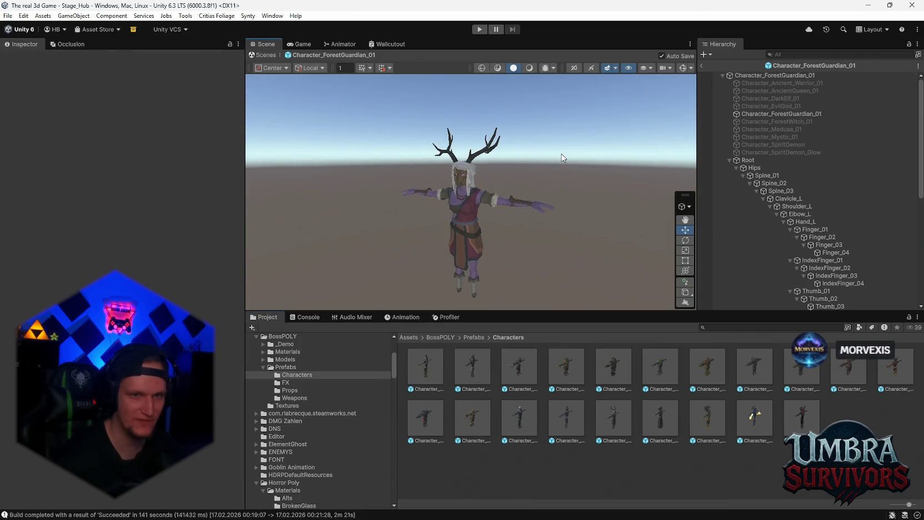
scroll(531, 228, "up", 3)
scroll(471, 131, "down", 3)
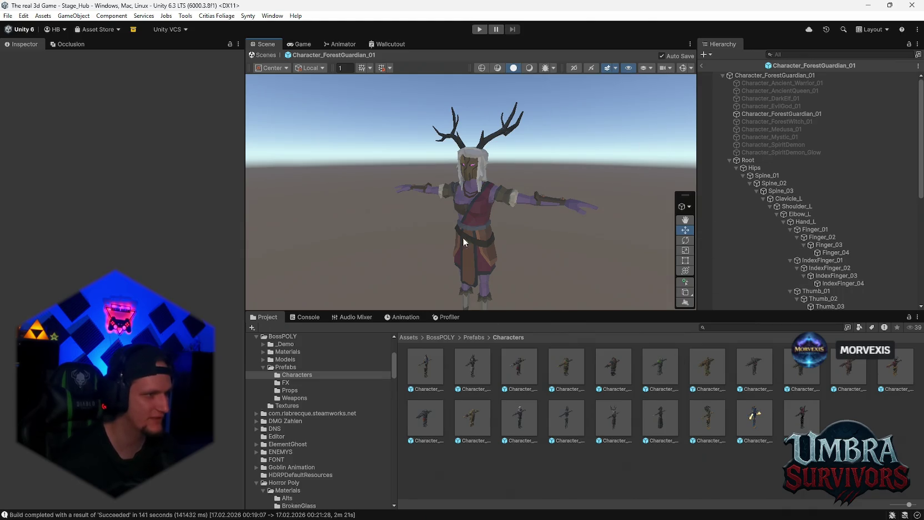
double_click(467, 368)
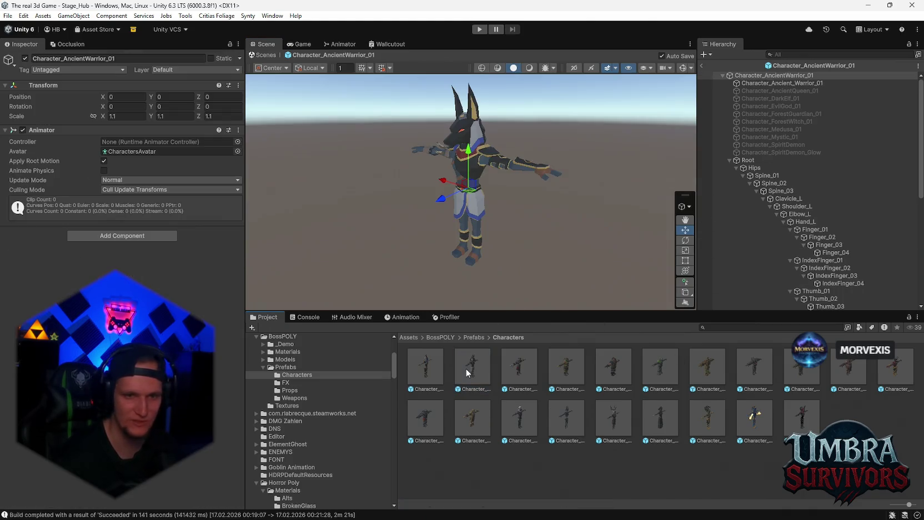
double_click(805, 371)
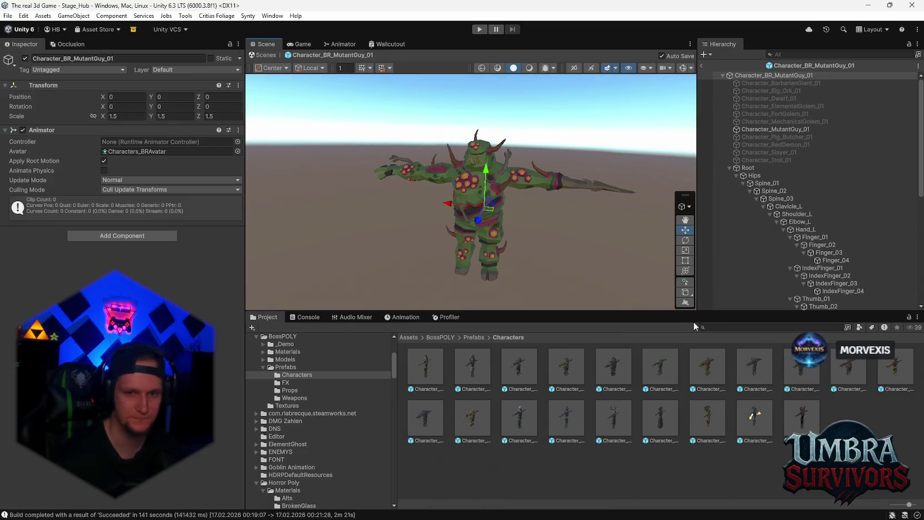
double_click(614, 417)
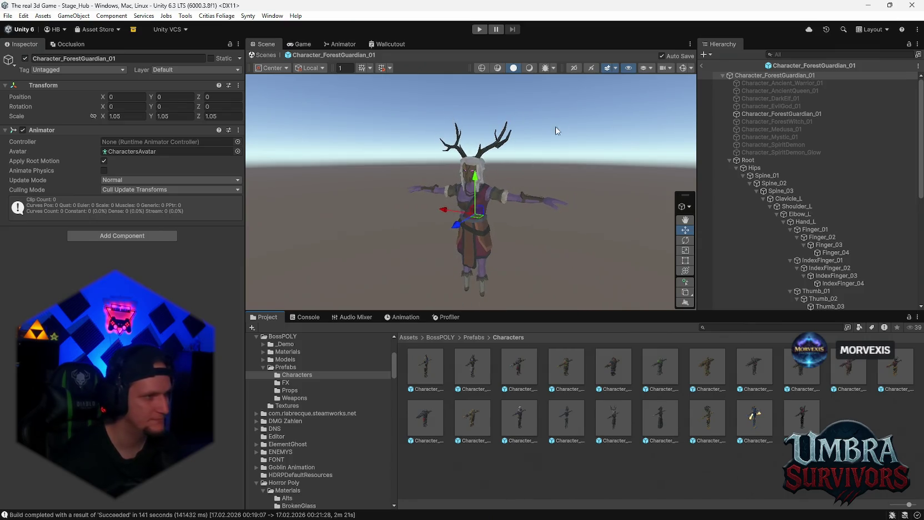
left_click(594, 123)
left_click_drag(594, 123, 559, 173)
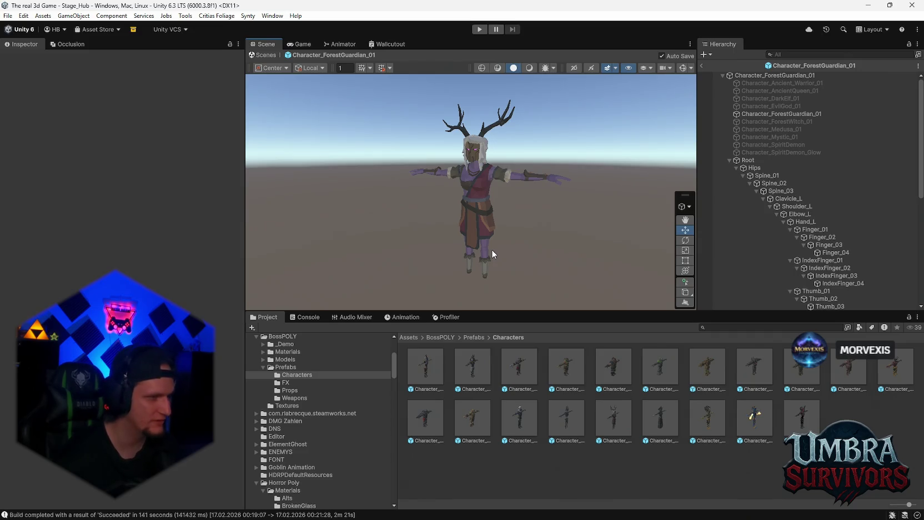
scroll(527, 251, "up", 2)
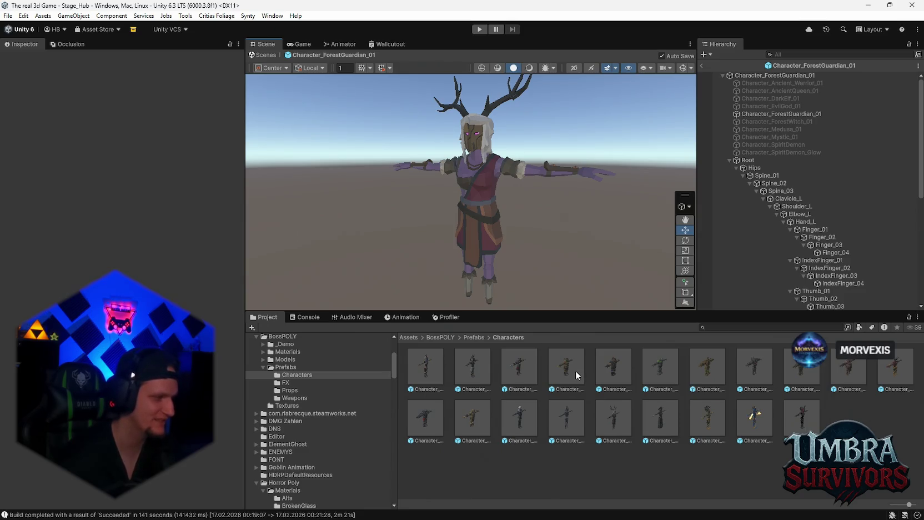
mouse_move(486, 188)
left_mouse_down()
mouse_move(577, 206)
mouse_move(596, 242)
mouse_move(478, 232)
mouse_move(456, 181)
mouse_move(514, 222)
mouse_move(439, 159)
mouse_move(556, 262)
mouse_move(505, 224)
left_mouse_up()
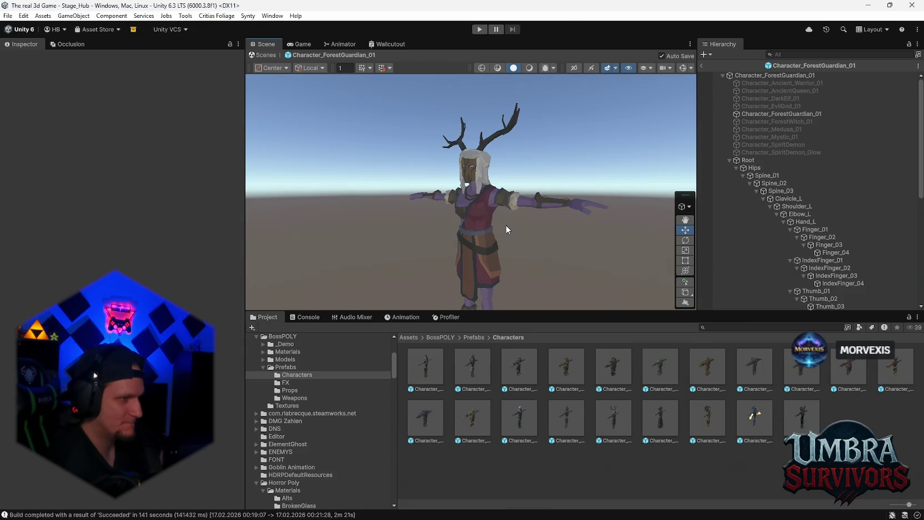
scroll(505, 224, "down", 2)
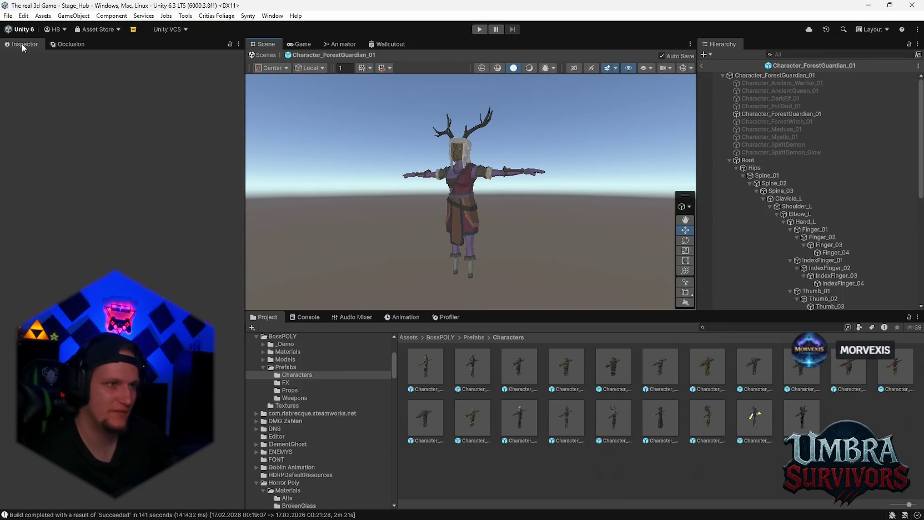
Load the Stage_Forest scene from the recent scenes list.
left_click(8, 16)
mouse_move(25, 51)
left_click(166, 58)
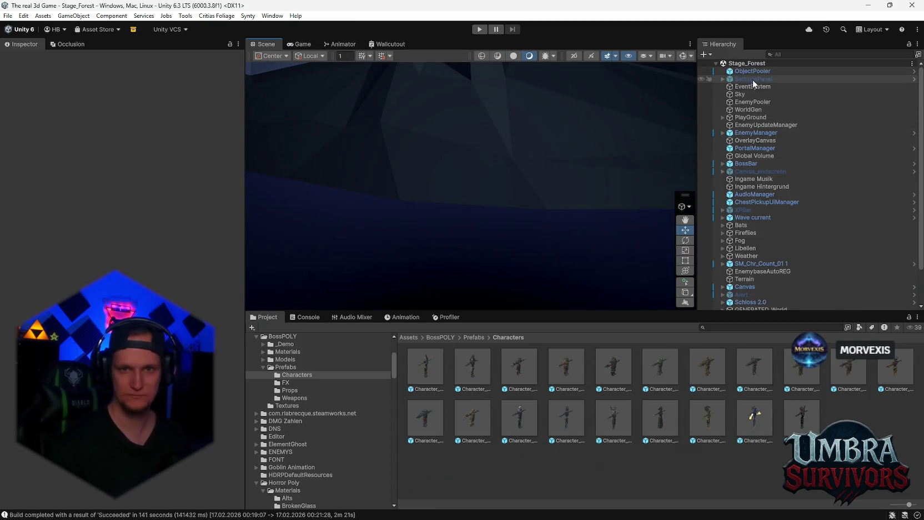
Frame the ObjectPooler, look down over the forest, and widen the Scene view panel.
double_click(752, 71)
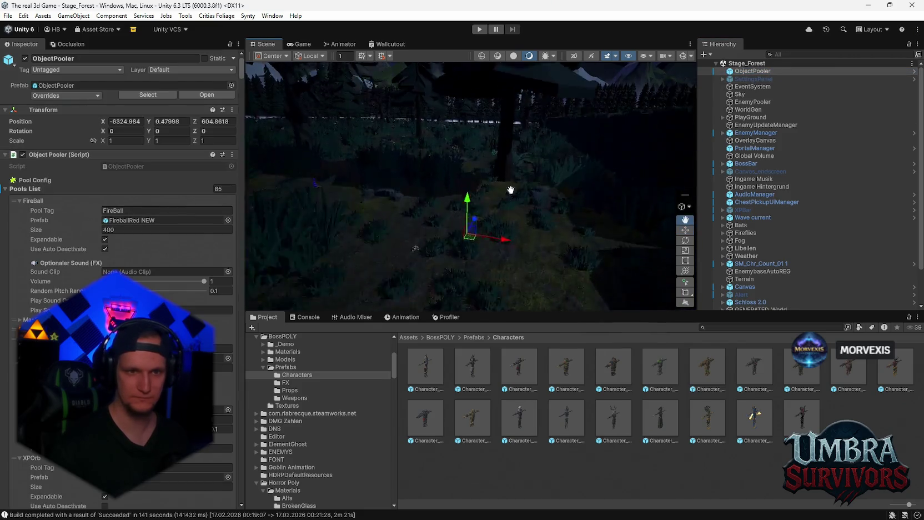
mouse_move(510, 189)
left_mouse_down()
mouse_move(421, 145)
mouse_move(435, 219)
mouse_move(430, 256)
mouse_move(527, 179)
mouse_move(445, 248)
mouse_move(475, 134)
mouse_move(566, 283)
mouse_move(484, 309)
mouse_move(484, 396)
left_mouse_up()
left_click_drag(245, 258, 191, 257)
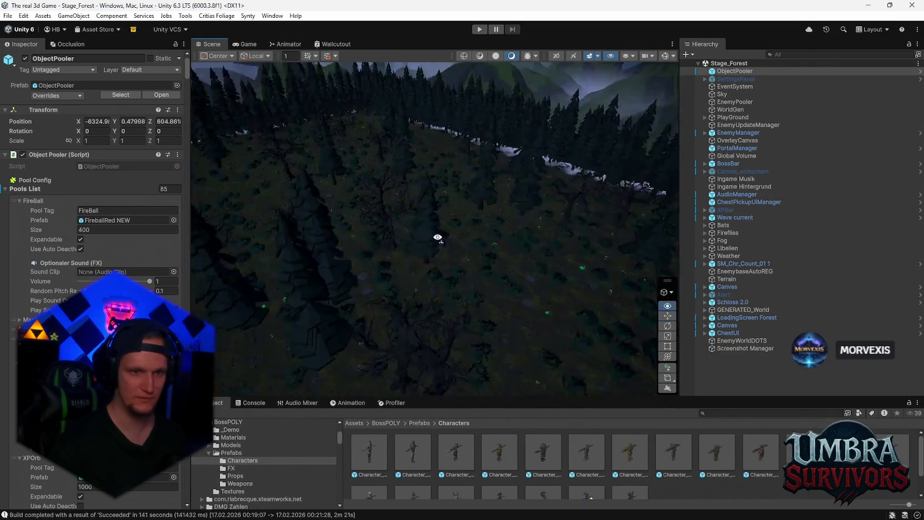
mouse_move(438, 237)
left_mouse_down()
mouse_move(520, 218)
mouse_move(294, 246)
mouse_move(394, 284)
mouse_move(440, 212)
mouse_move(436, 243)
mouse_move(425, 219)
mouse_move(465, 229)
mouse_move(464, 220)
mouse_move(458, 233)
mouse_move(492, 209)
mouse_move(525, 210)
mouse_move(439, 160)
mouse_move(486, 155)
mouse_move(461, 144)
mouse_move(484, 161)
mouse_move(396, 200)
mouse_move(429, 206)
mouse_move(429, 230)
left_mouse_up()
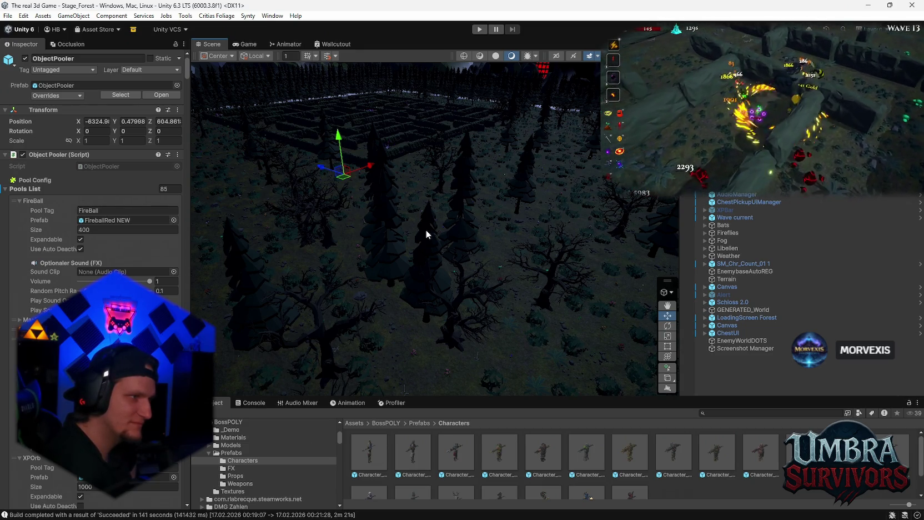
Zoom in, select and orbit a twisted tree, then select a pine tree to inspect Transparent(Clone).
scroll(439, 241, "up", 3)
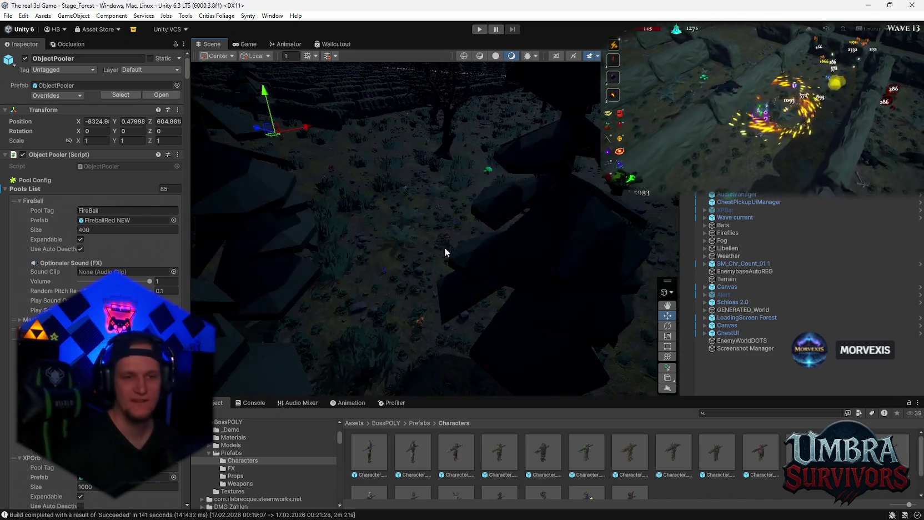
scroll(457, 228, "up", 3)
left_click(421, 235)
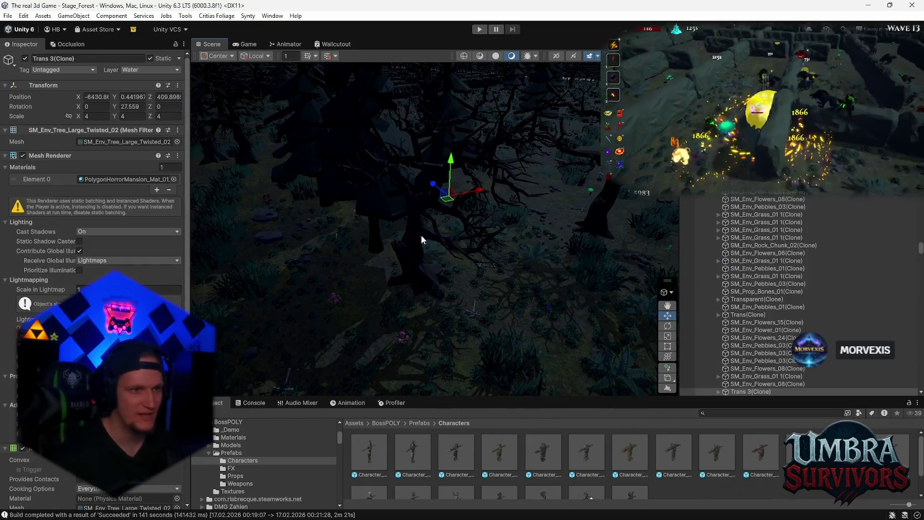
mouse_move(414, 248)
left_mouse_down()
mouse_move(445, 269)
mouse_move(450, 310)
mouse_move(442, 274)
mouse_move(400, 251)
mouse_move(400, 375)
left_mouse_up()
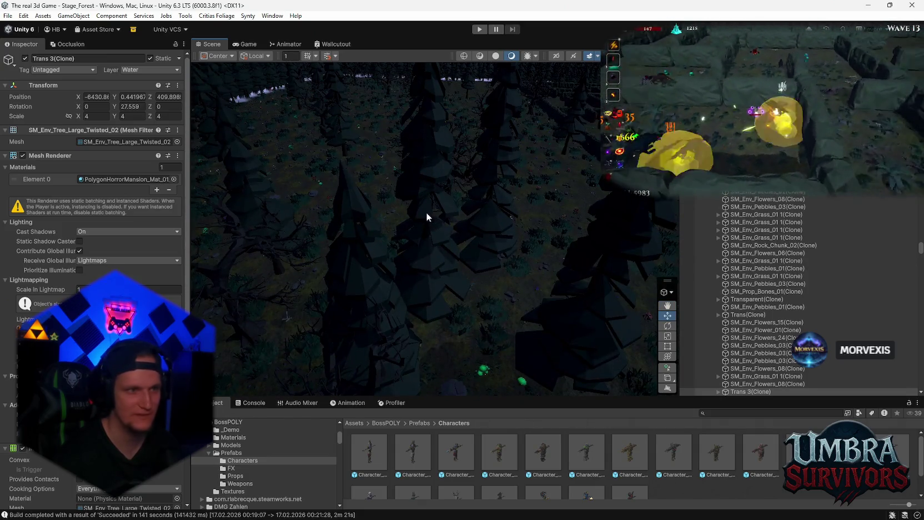
left_click(426, 214)
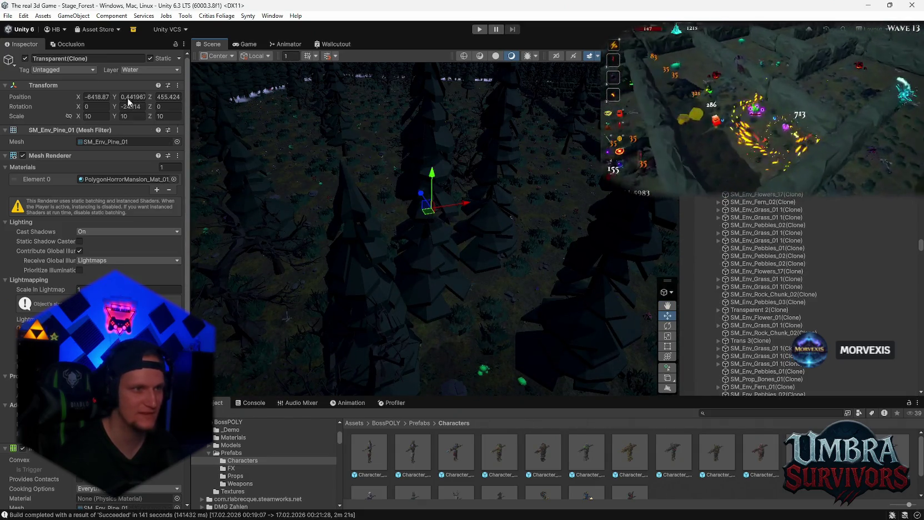
scroll(482, 255, "down", 3)
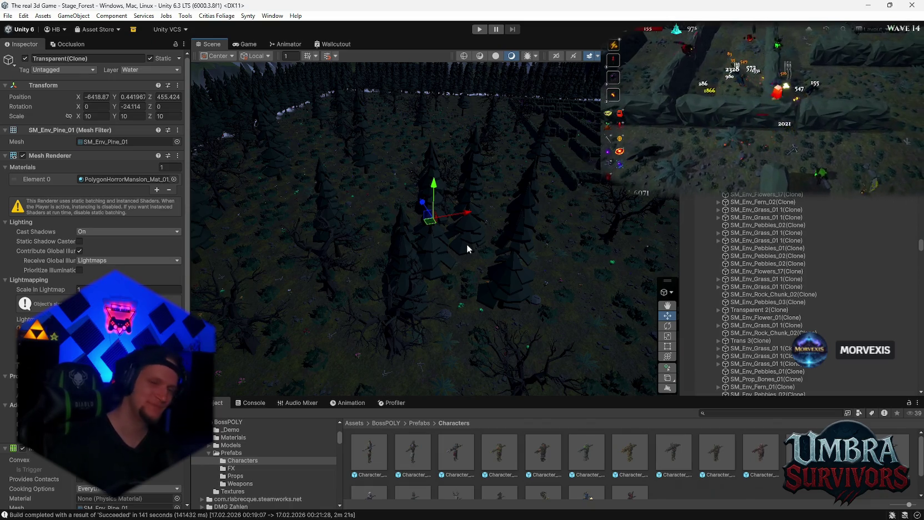
mouse_move(489, 292)
left_mouse_down()
mouse_move(373, 218)
mouse_move(448, 299)
mouse_move(491, 324)
mouse_move(499, 208)
mouse_move(470, 259)
mouse_move(520, 307)
mouse_move(404, 258)
mouse_move(465, 244)
mouse_move(453, 262)
mouse_move(591, 288)
mouse_move(410, 233)
mouse_move(427, 223)
mouse_move(510, 226)
mouse_move(229, 164)
mouse_move(474, 233)
mouse_move(531, 236)
mouse_move(292, 135)
mouse_move(343, 148)
left_mouse_up()
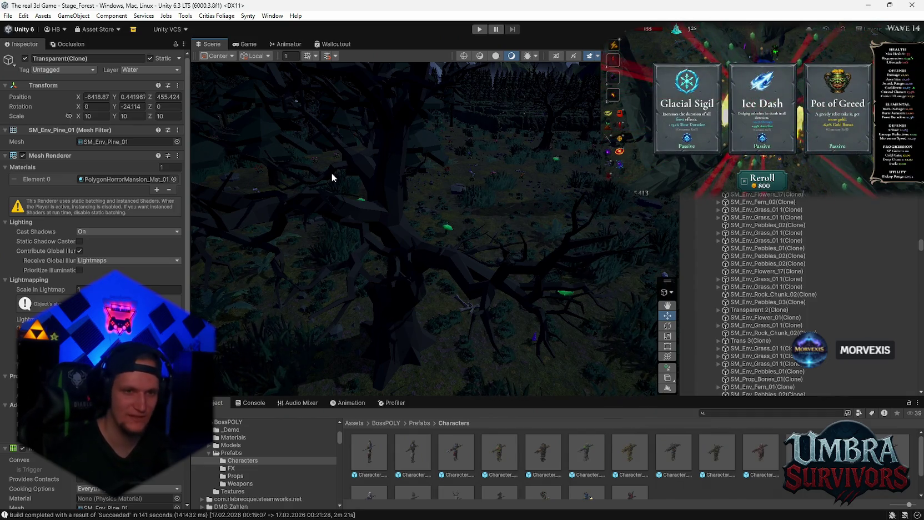
Pan, zoom and orbit across the forest to view the pines, open floor and dead trees.
mouse_move(332, 177)
left_mouse_down()
mouse_move(471, 265)
mouse_move(450, 266)
mouse_move(495, 264)
mouse_move(440, 246)
mouse_move(488, 214)
mouse_move(392, 222)
mouse_move(388, 189)
mouse_move(411, 188)
mouse_move(458, 217)
mouse_move(497, 224)
mouse_move(498, 232)
mouse_move(478, 212)
mouse_move(465, 223)
mouse_move(450, 237)
mouse_move(450, 265)
mouse_move(515, 242)
mouse_move(496, 226)
mouse_move(497, 200)
mouse_move(472, 214)
mouse_move(348, 236)
mouse_move(404, 210)
mouse_move(488, 225)
mouse_move(487, 261)
mouse_move(532, 249)
left_mouse_up()
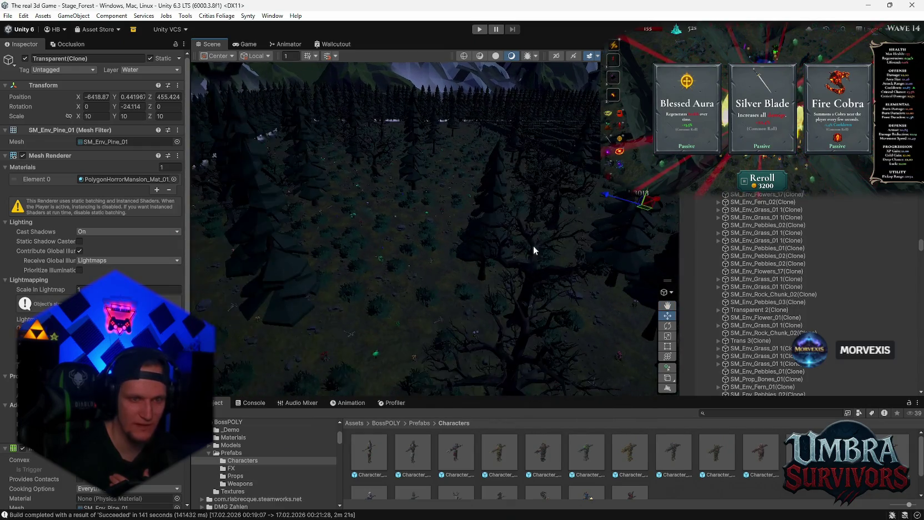
scroll(461, 263, "up", 5)
mouse_move(312, 273)
left_mouse_down()
mouse_move(445, 220)
mouse_move(385, 194)
left_mouse_up()
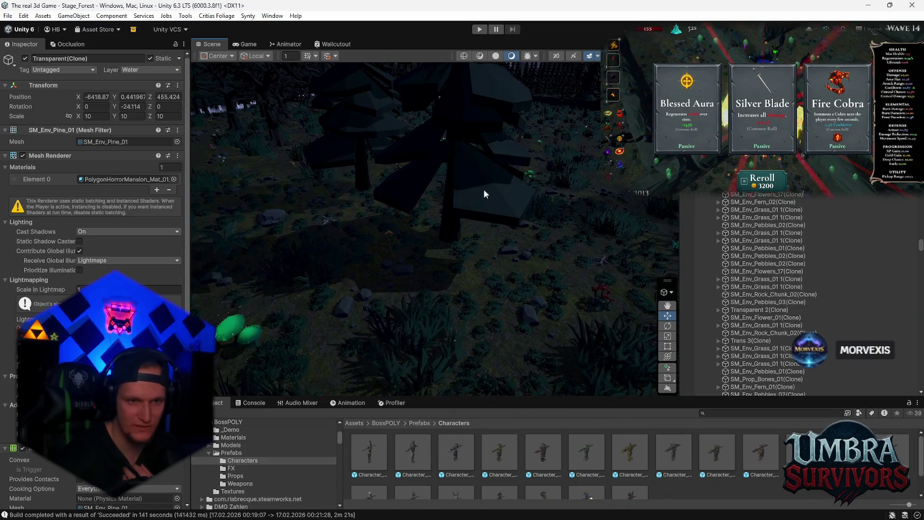
left_click_drag(541, 243, 389, 203)
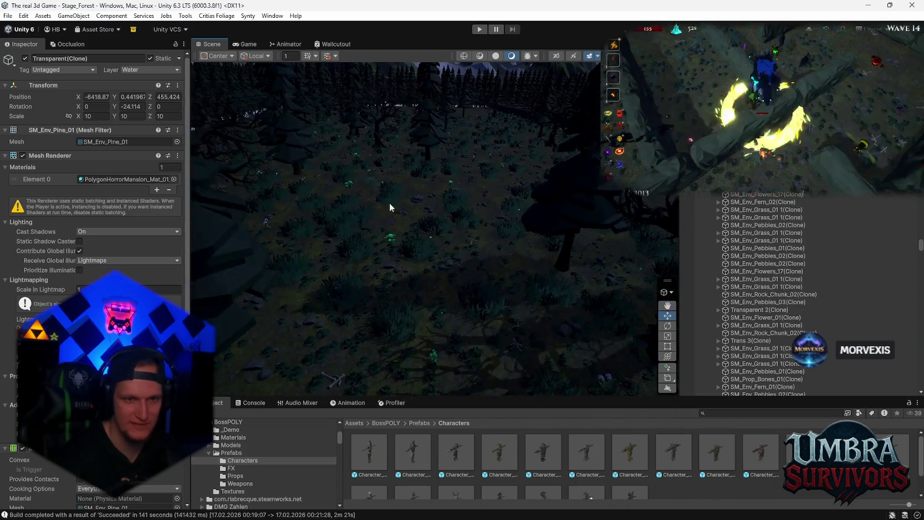
scroll(432, 229, "down", 3)
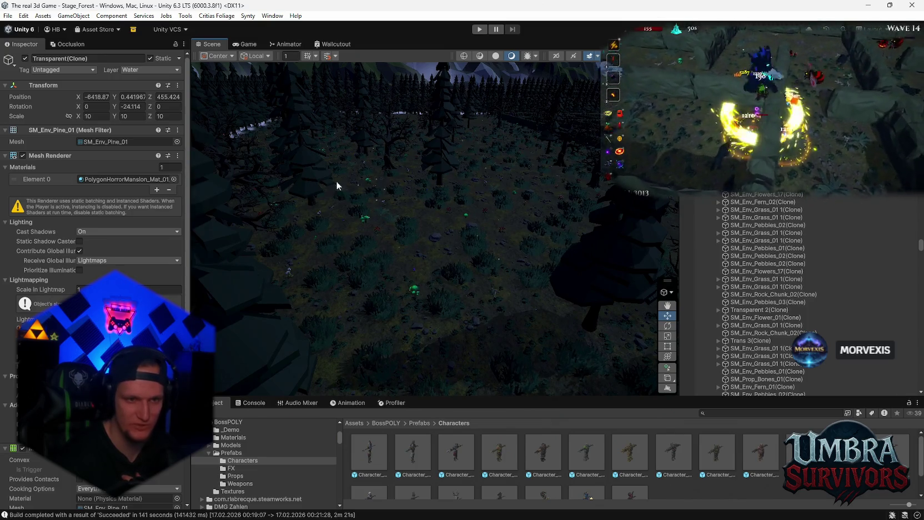
scroll(336, 185, "up", 5)
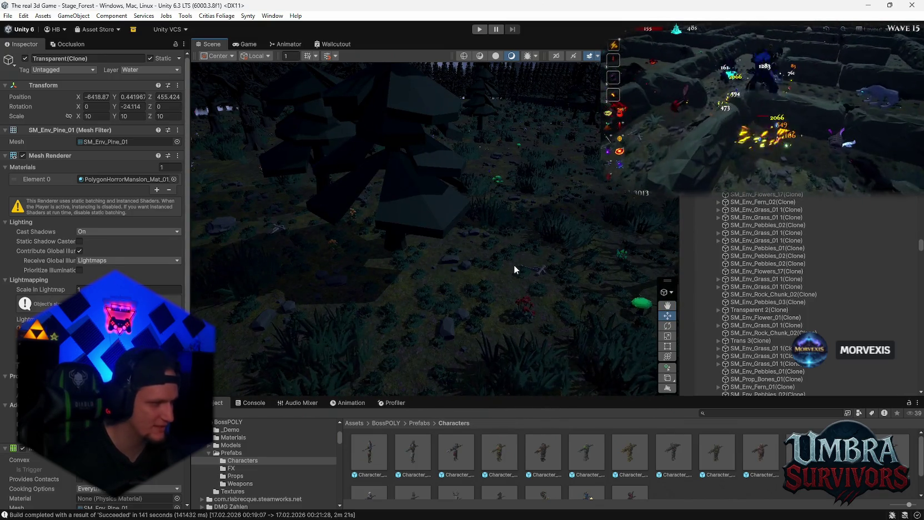
scroll(499, 241, "down", 2)
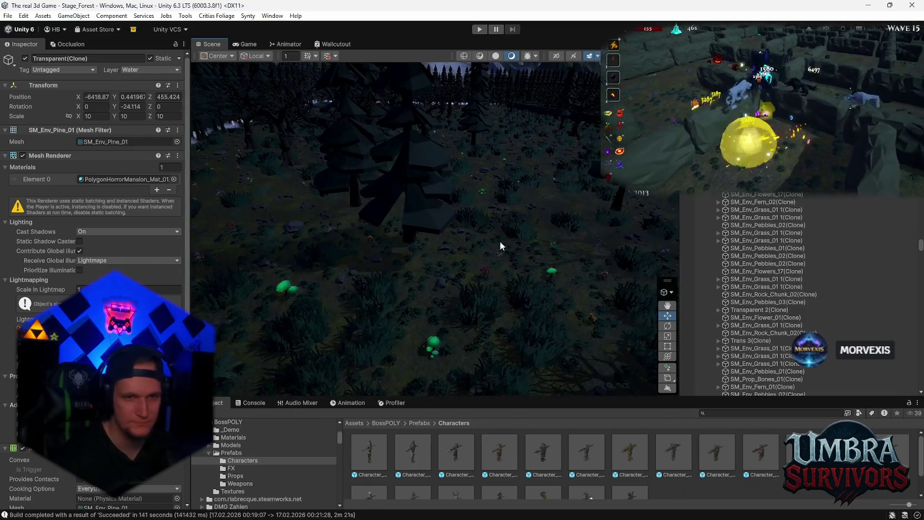
mouse_move(500, 241)
left_mouse_down()
mouse_move(450, 212)
mouse_move(392, 225)
mouse_move(439, 243)
mouse_move(448, 267)
mouse_move(523, 294)
mouse_move(422, 277)
mouse_move(562, 280)
mouse_move(530, 247)
mouse_move(544, 286)
mouse_move(499, 243)
mouse_move(470, 320)
left_mouse_up()
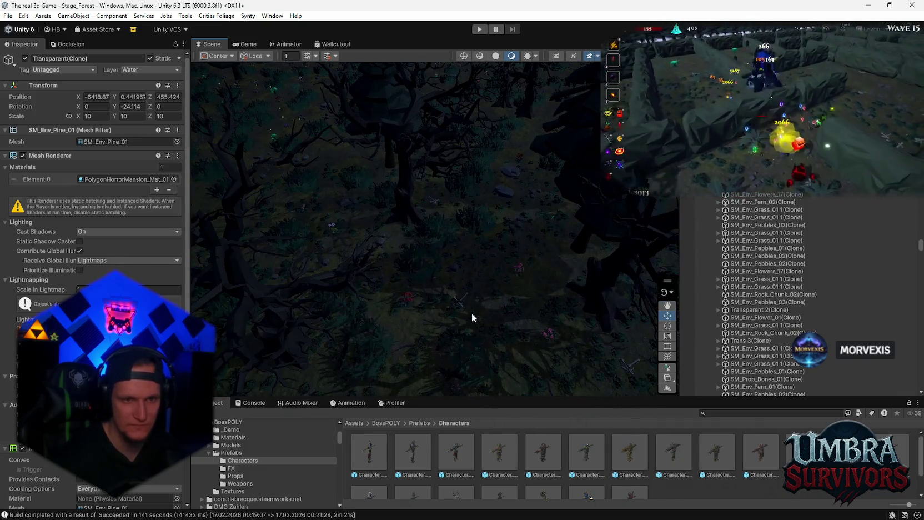
mouse_move(480, 277)
left_mouse_down()
mouse_move(484, 286)
mouse_move(490, 276)
mouse_move(487, 284)
mouse_move(417, 271)
mouse_move(470, 196)
mouse_move(317, 246)
left_mouse_up()
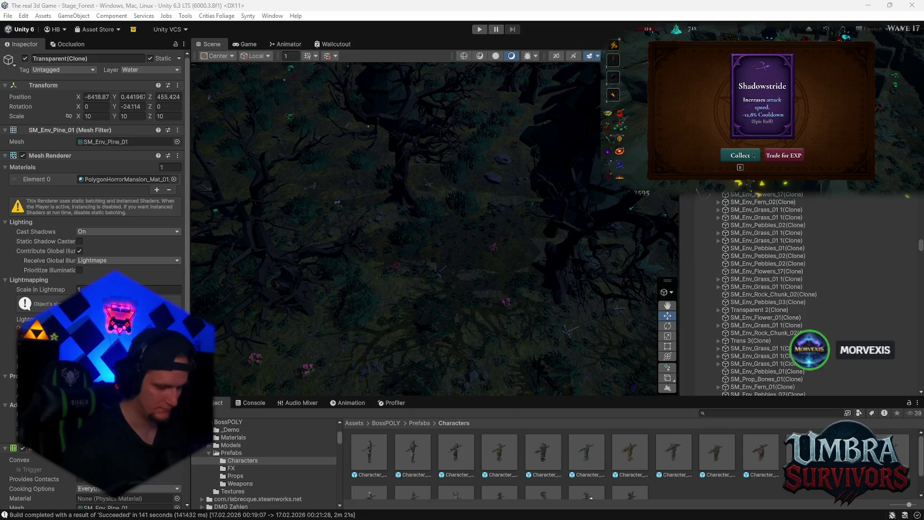
Collect the Shadowstride card and close the Pause menu to resume play.
left_click(753, 156)
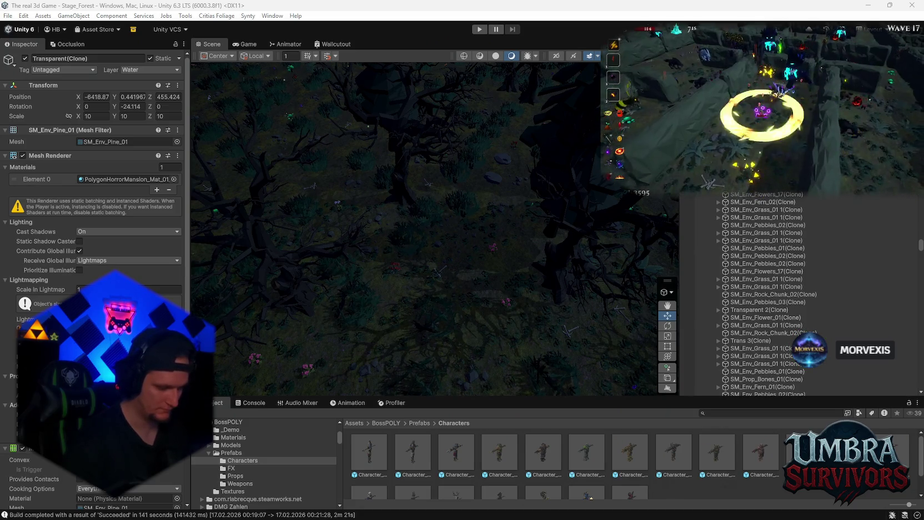
key("Escape")
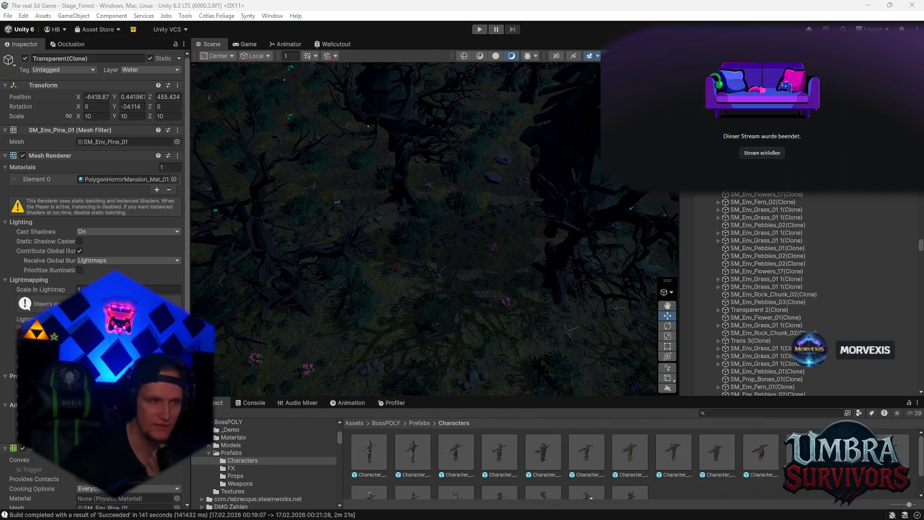
Dismiss the stream-ended notice, frame the selected object, pan toward the maze, then bring up Problem MONTAG.txt.
left_click(749, 153)
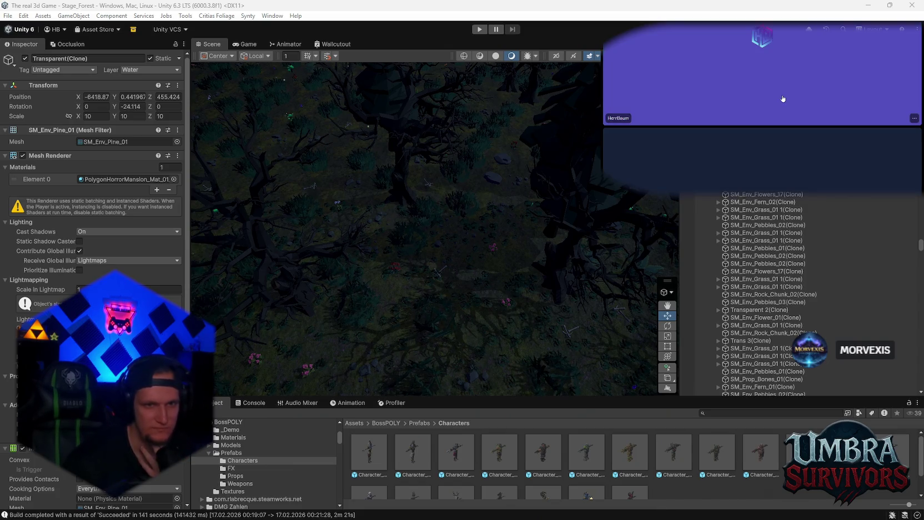
key("f")
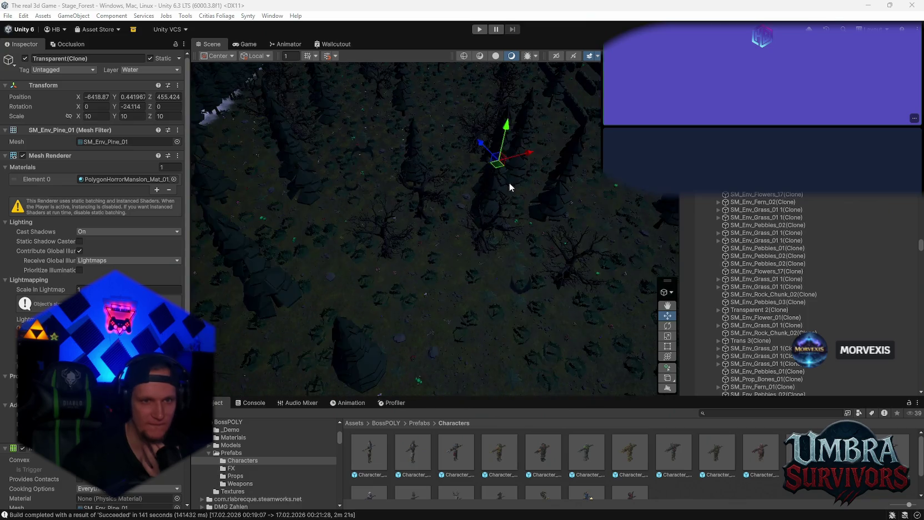
scroll(508, 183, "down", 5)
left_click_drag(526, 237, 472, 247)
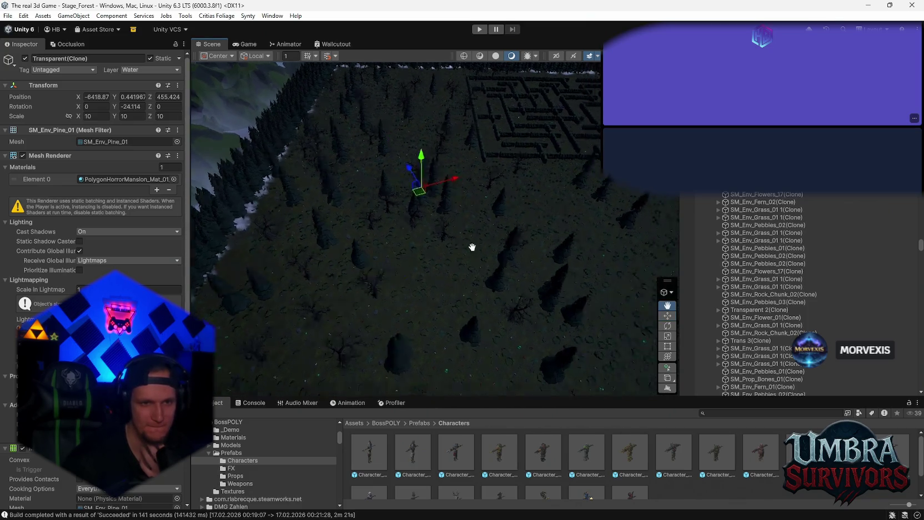
scroll(472, 246, "up", 10)
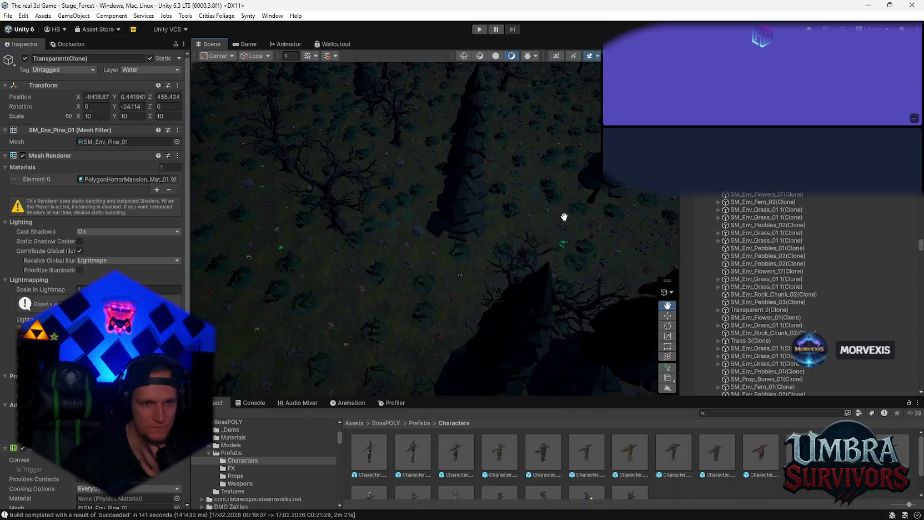
scroll(560, 205, "down", 10)
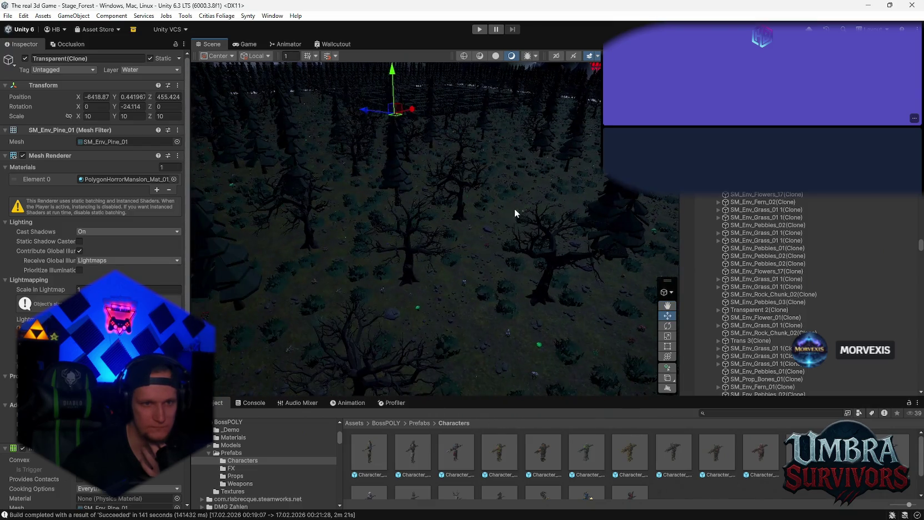
left_click(612, 507)
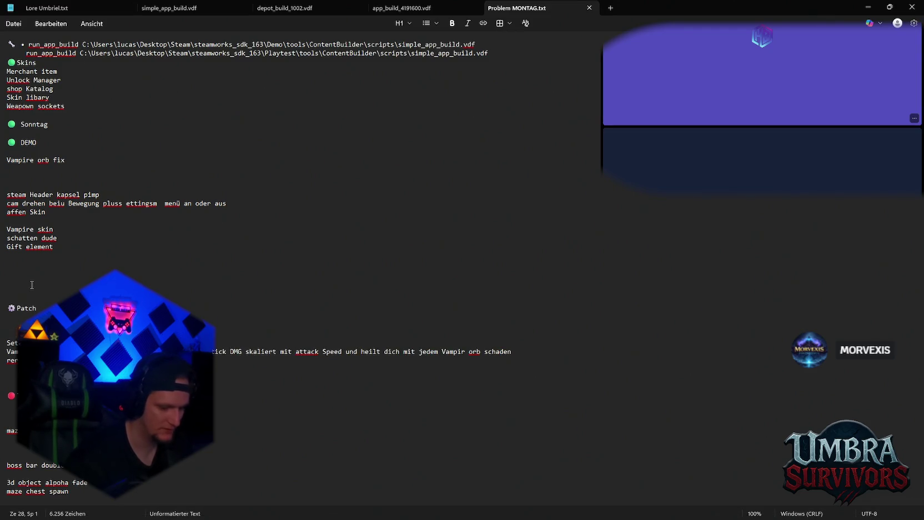
Type 'Gold proi unqiue baum' on the empty line below Gift element.
type("Gold ")
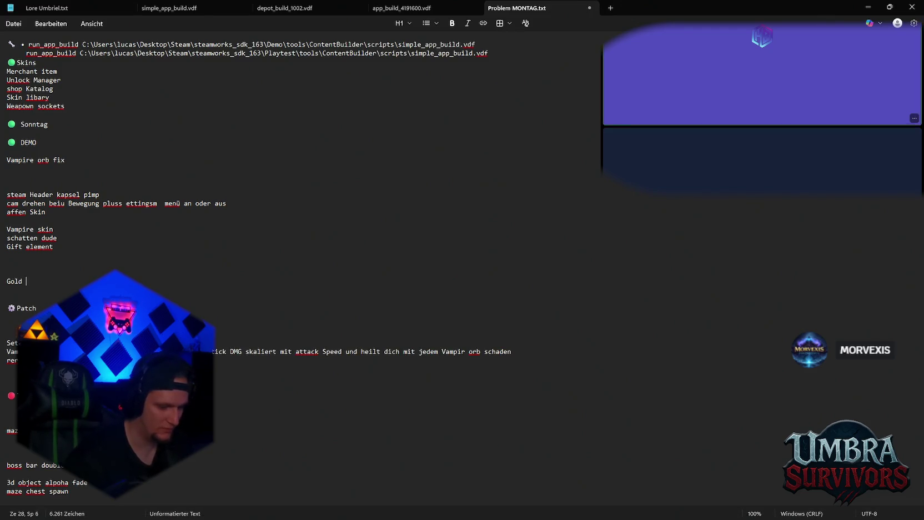
type("proi unqiue ")
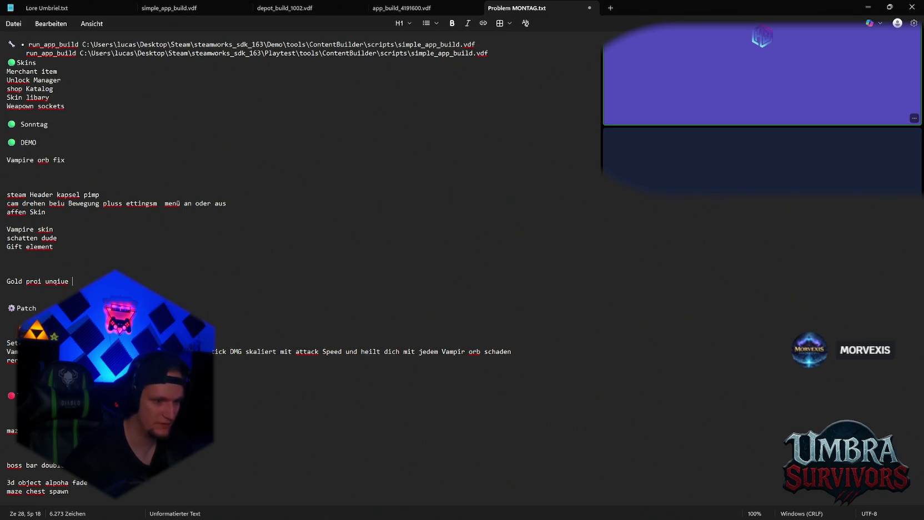
type("baum")
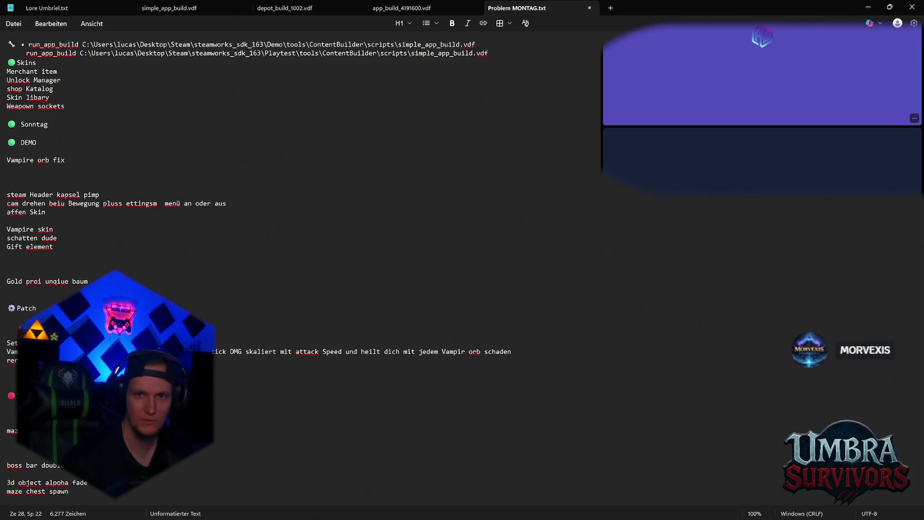
left_click(871, 8)
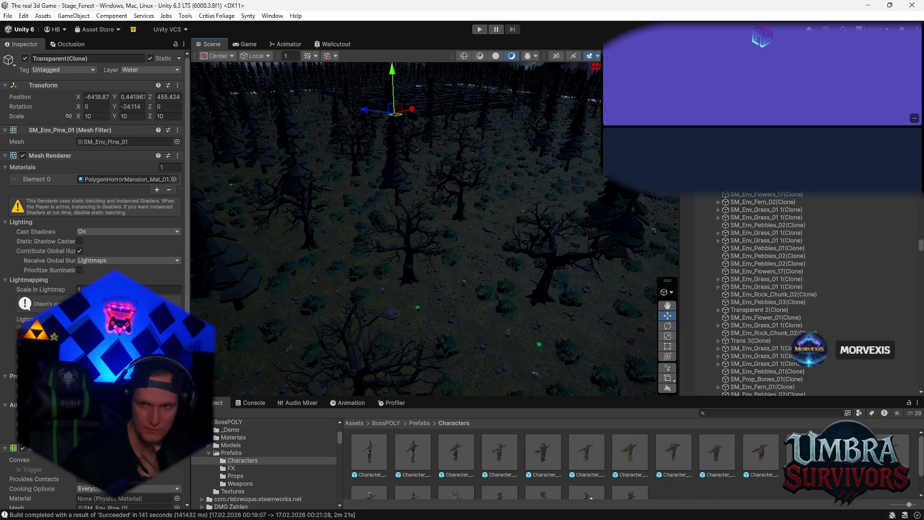
left_click(611, 516)
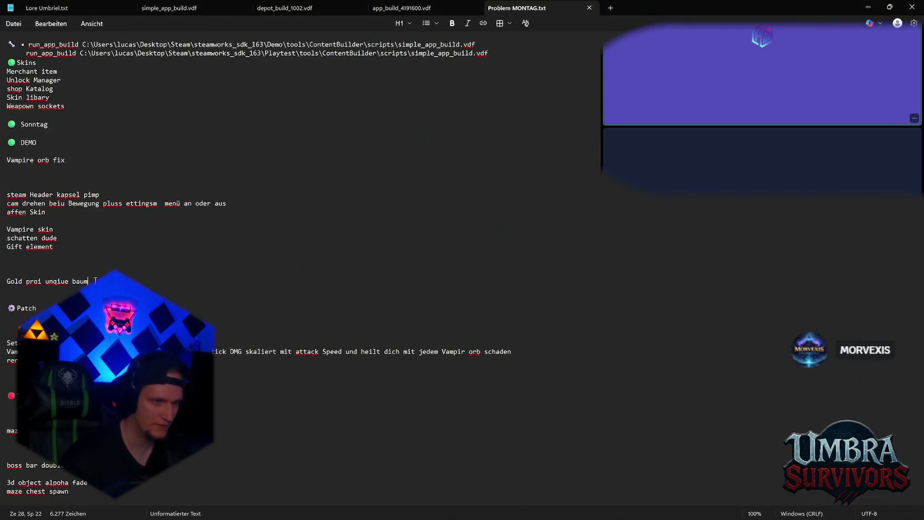
Add the line 'bindung zu macximale dmg nach Spielzeitgi' followed by an empty line.
key("Return")
type("bindung zu macximale ")
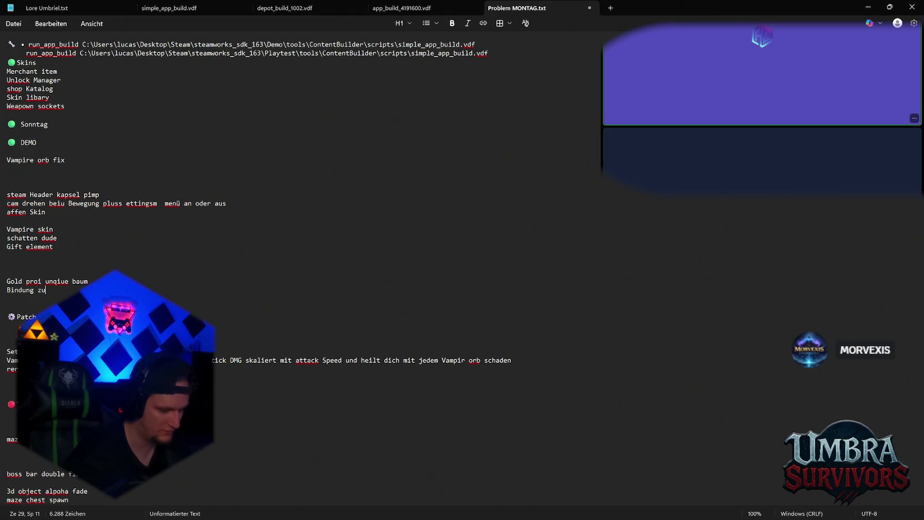
type("dmg ")
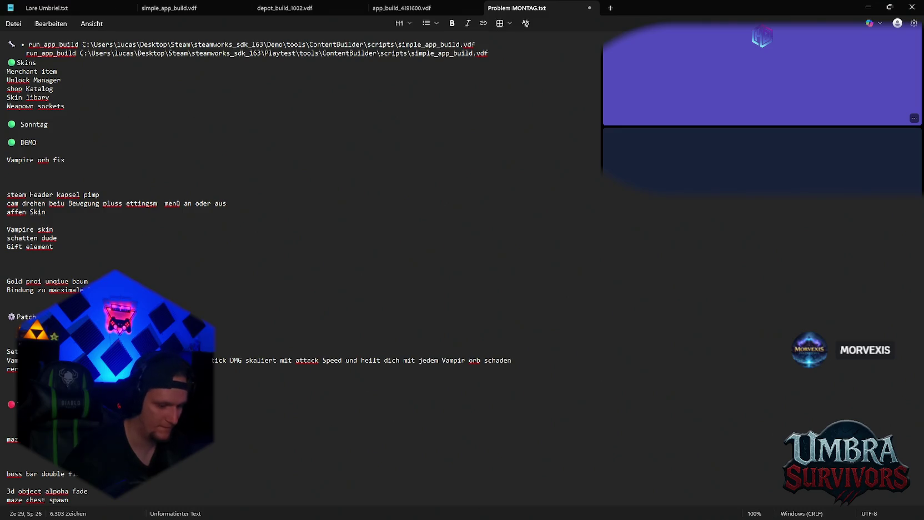
type("nach Spielzeit")
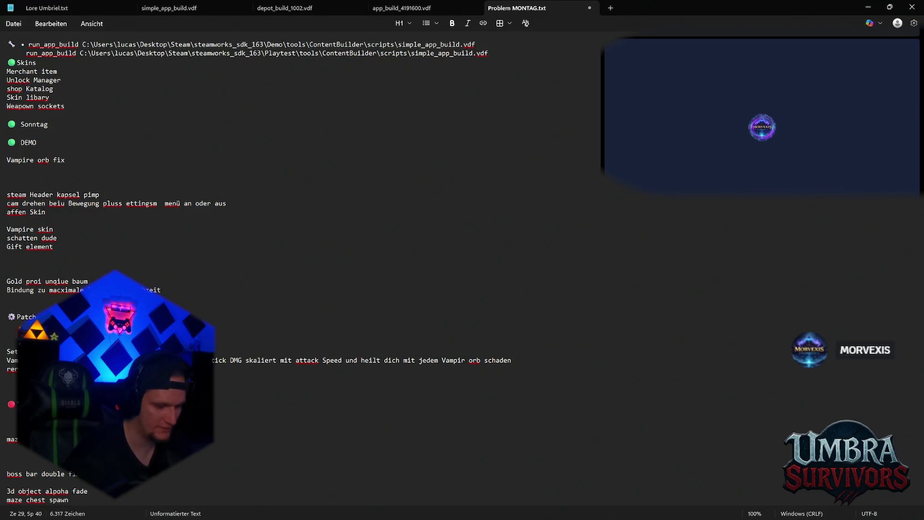
type("gi")
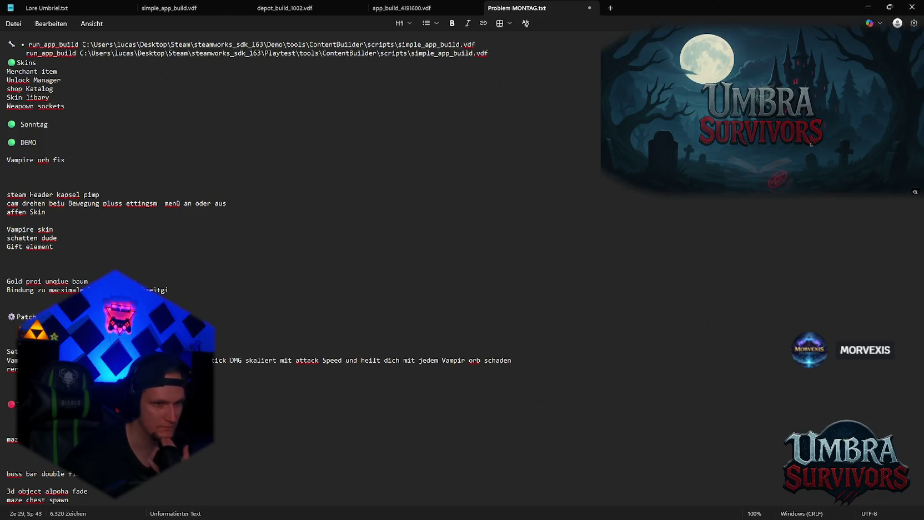
key("Return")
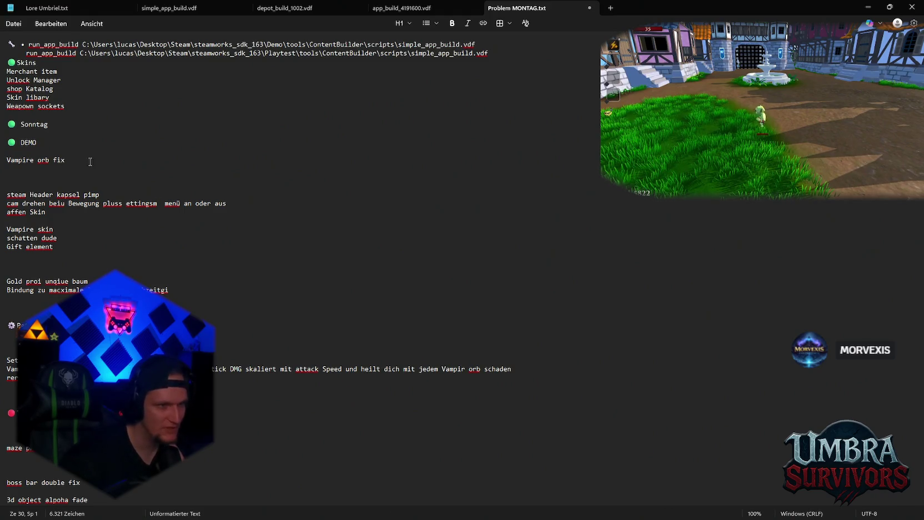
Insert 'E gredr+ckt halöten brunnen' above the steam Header line and save the file.
left_click(19, 186)
type("E ")
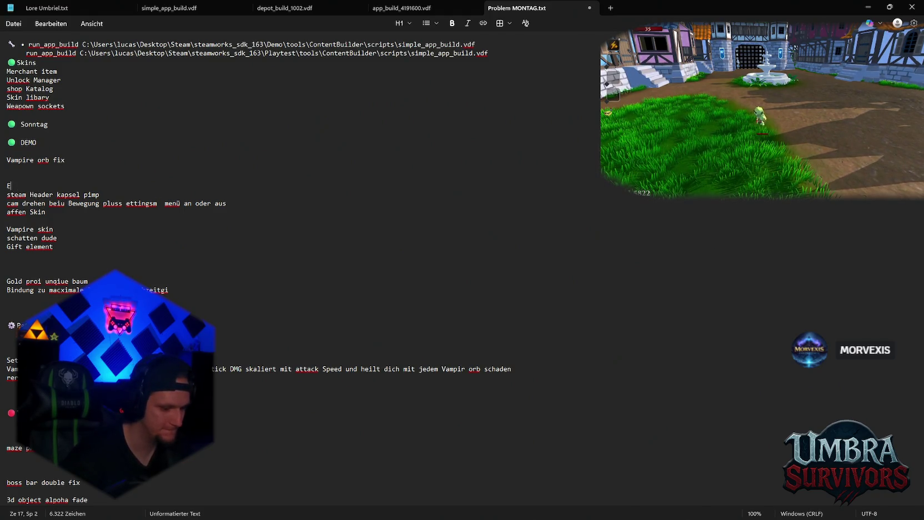
type("gredr")
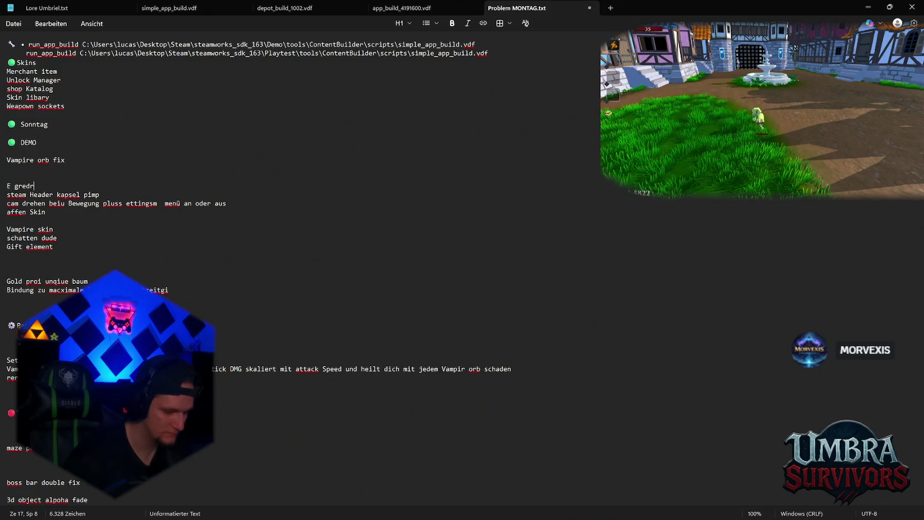
type("+ckt halöten br")
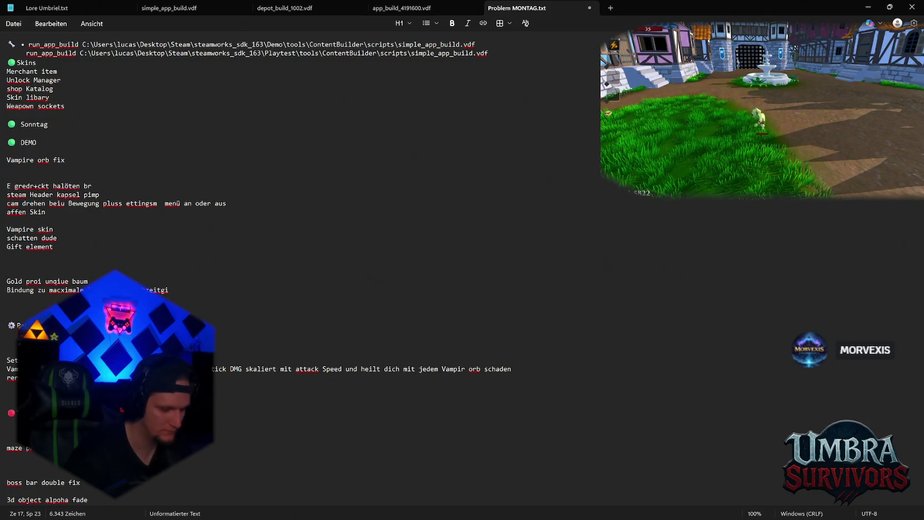
type("unnen")
key("ctrl+s")
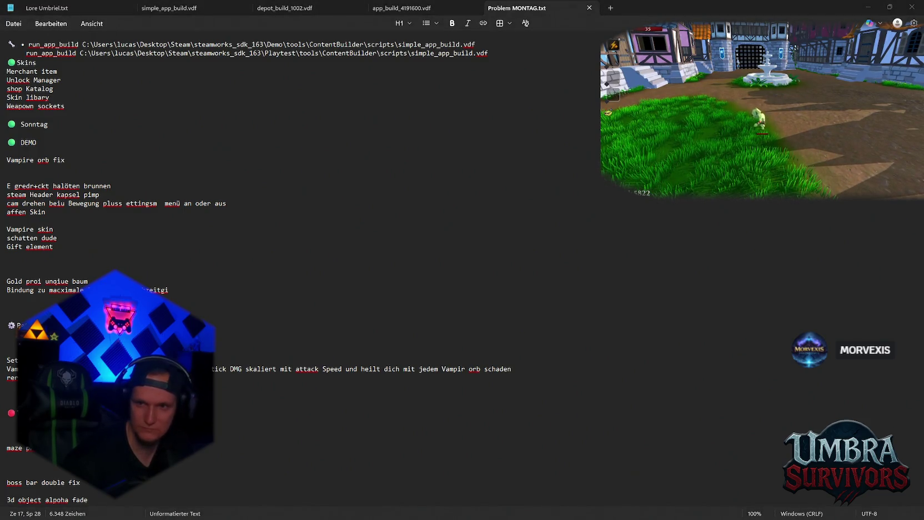
Append '(Keine Duplikate)' to the damage-by-playtime line and add an empty line below.
left_click(168, 290)
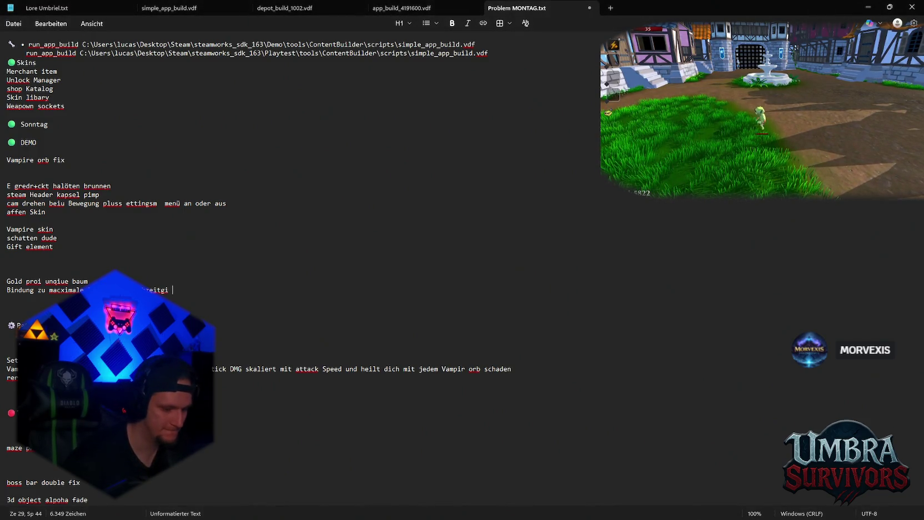
type("()")
type("Keine Duplikate:")
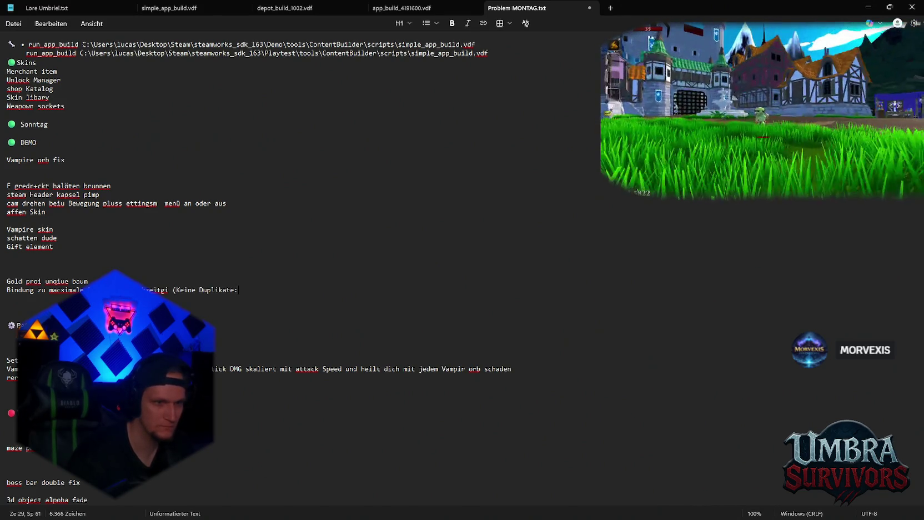
type("))")
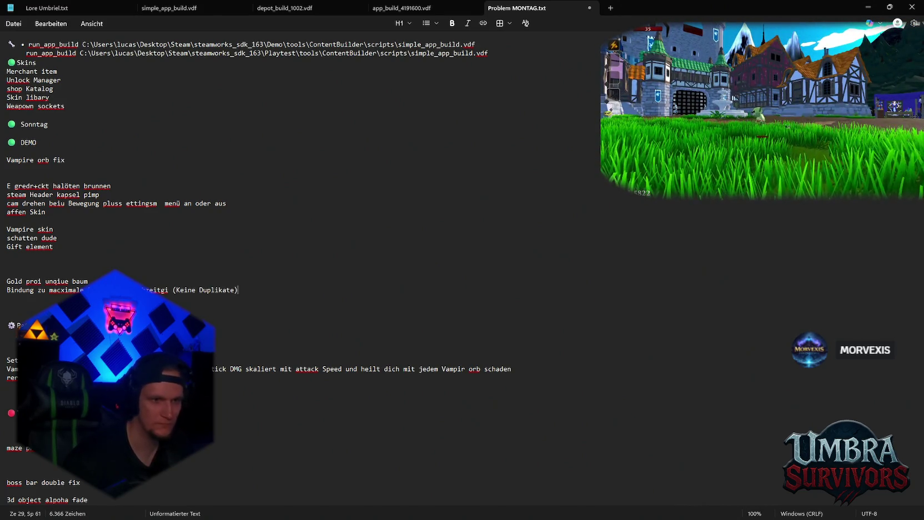
key("Return")
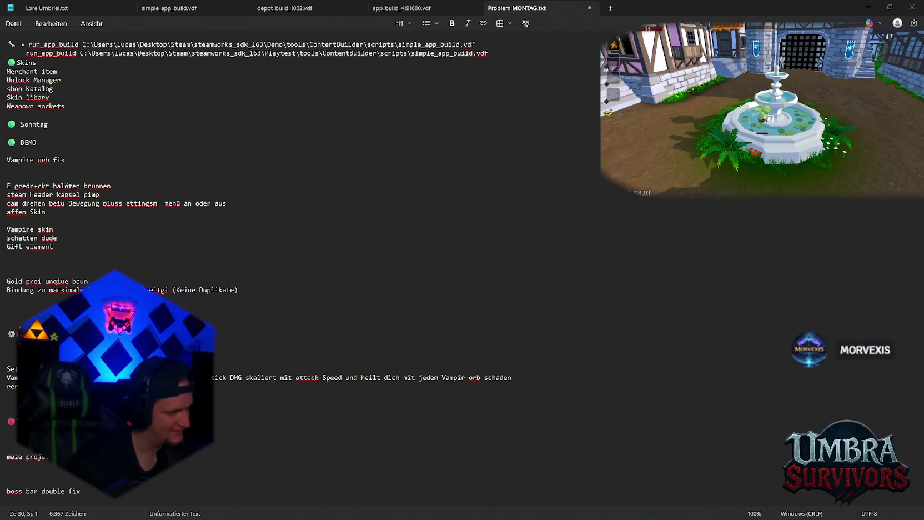
Add a 'Life reg pro baum (' line below the (Keine Duplikate) note, then start another line.
left_click(244, 289)
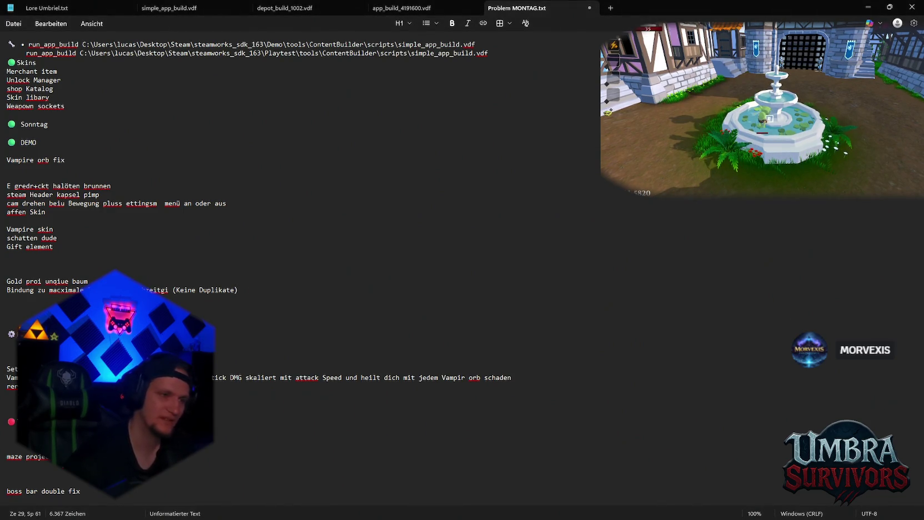
key("Return")
type("Life reg ")
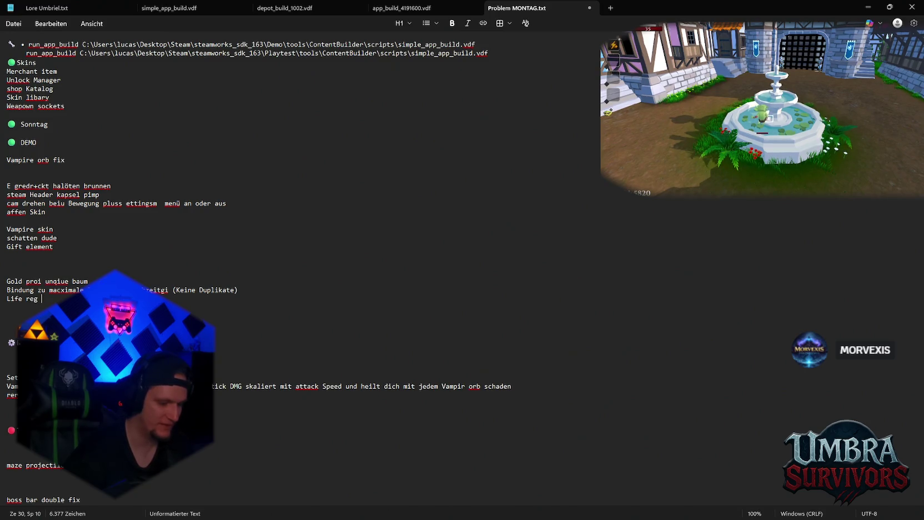
type("pro baum")
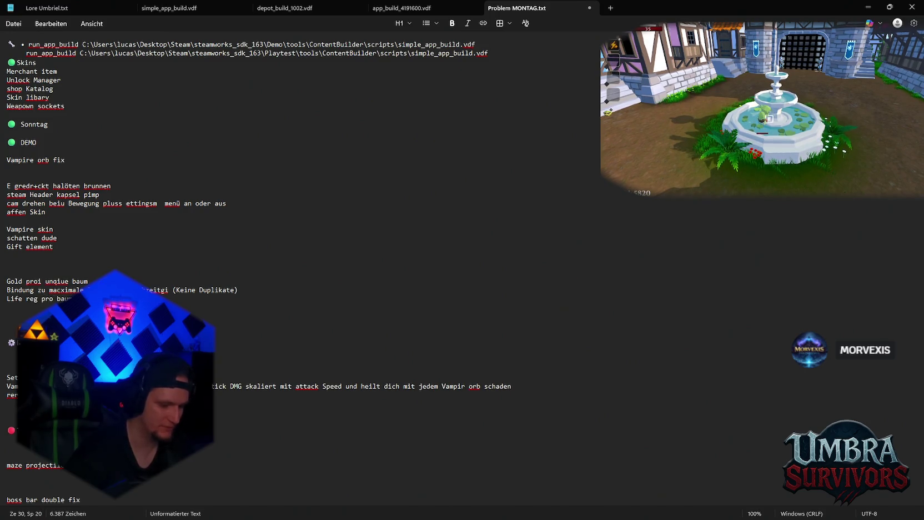
type(" (")
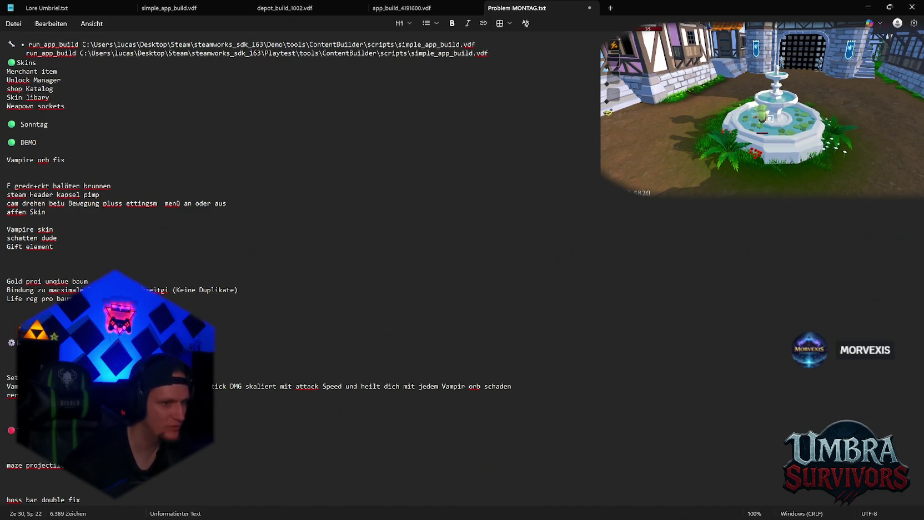
key("Return")
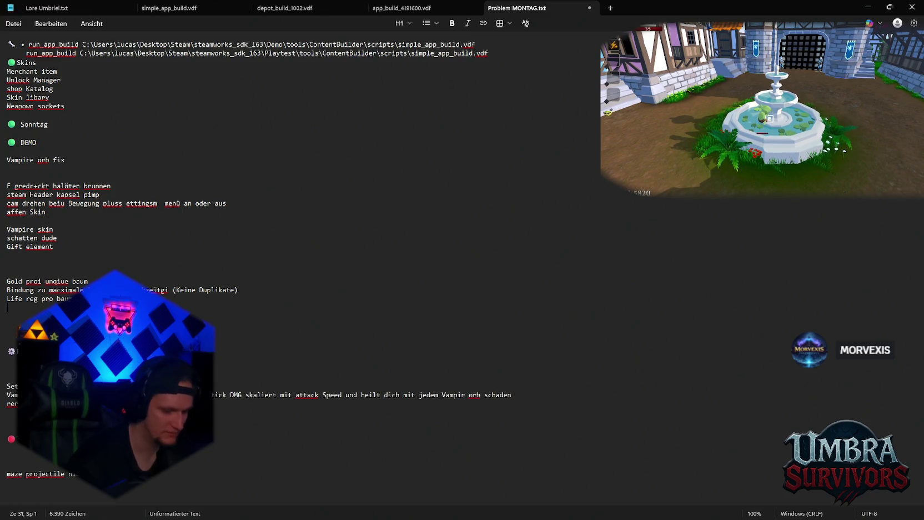
Type 'bäume schießen auf geg… den Gegner zurückattack speed', correcting the umlaut typo.
type("böum")
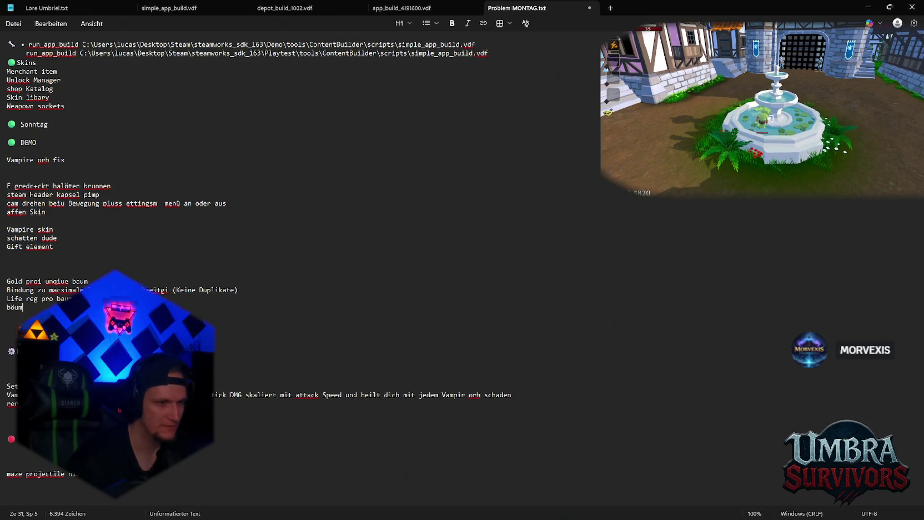
key("BackSpace")
key("BackSpace")
key("BackSpace")
type("ö")
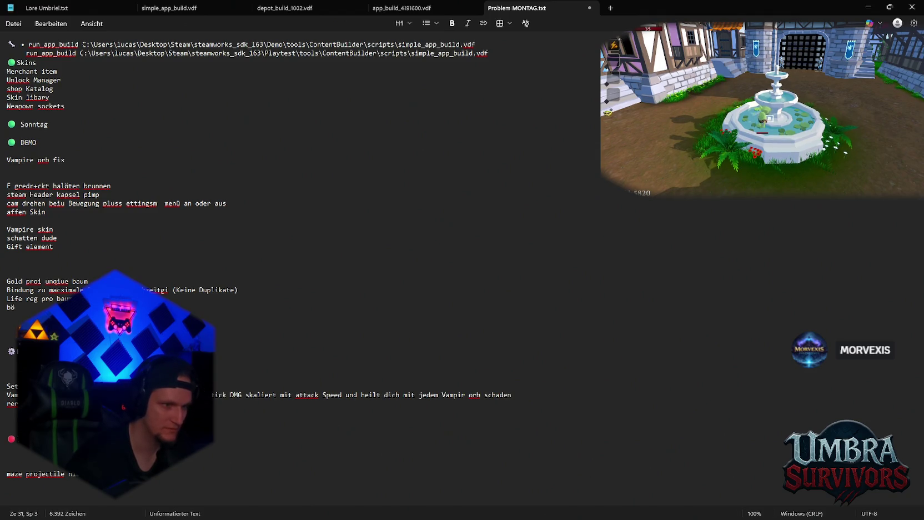
key("BackSpace")
type("ä")
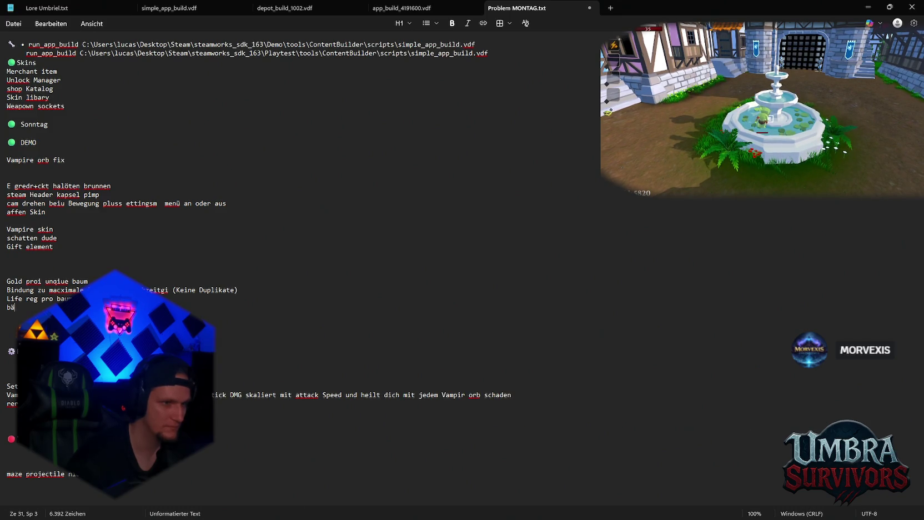
type("ume")
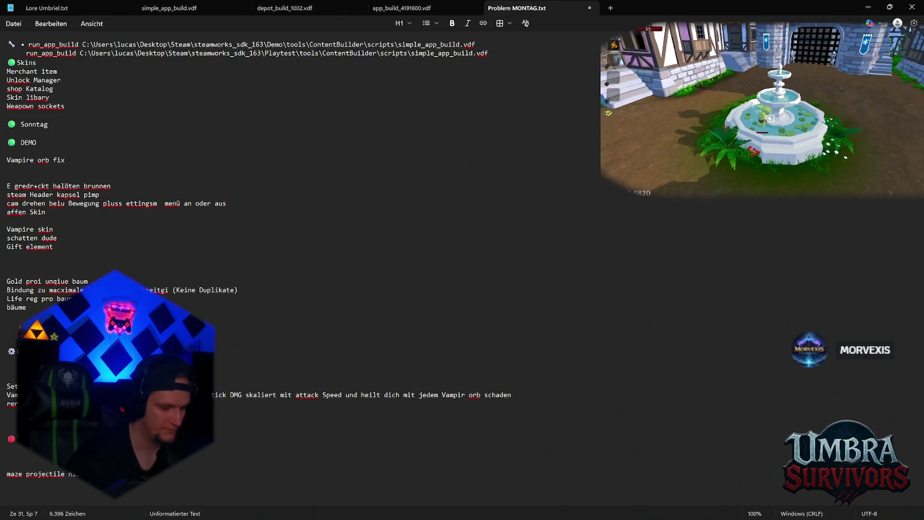
type("schießen auf geg")
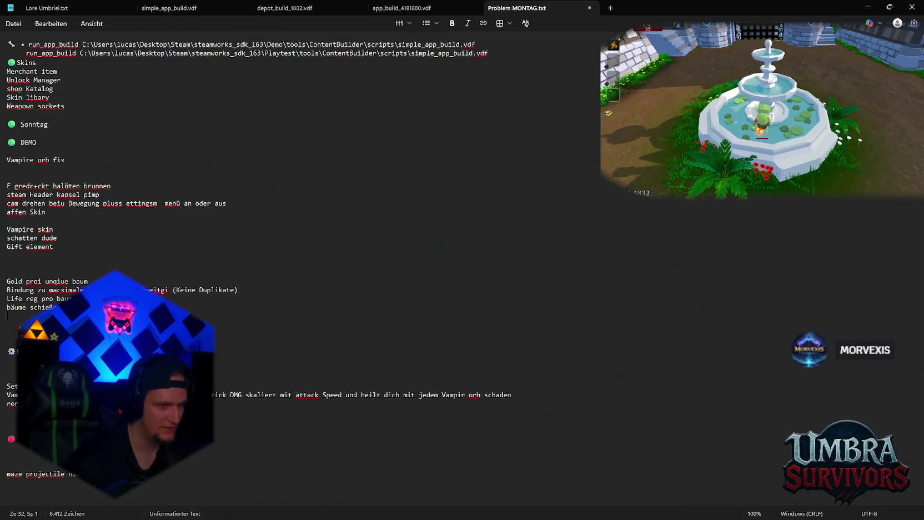
type("den")
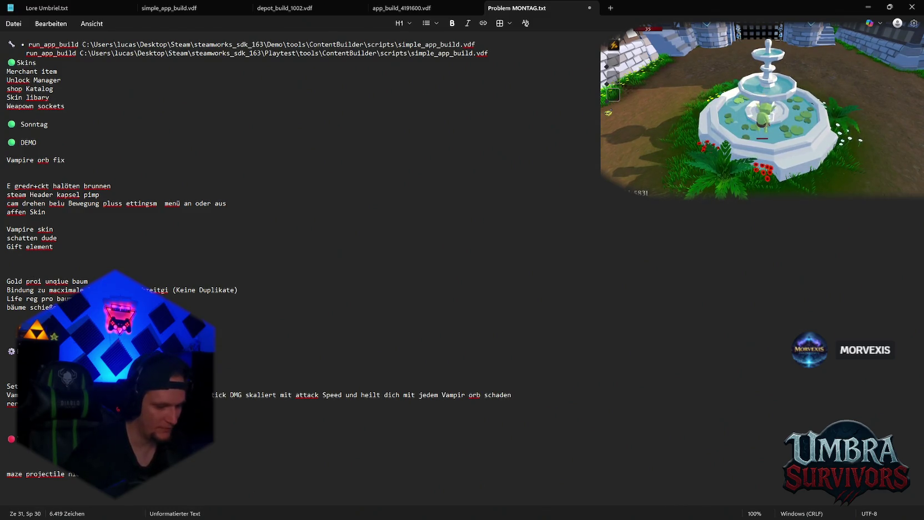
type(" Gegner zurück")
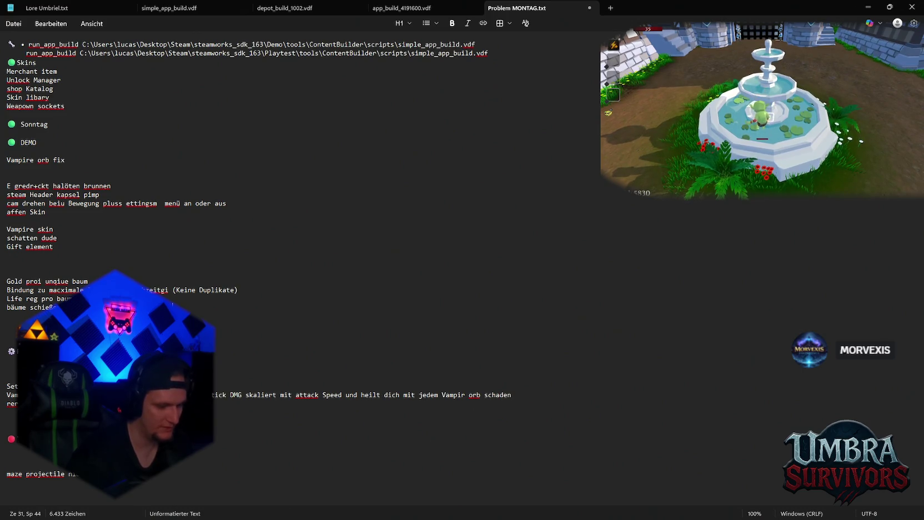
type("attack speed")
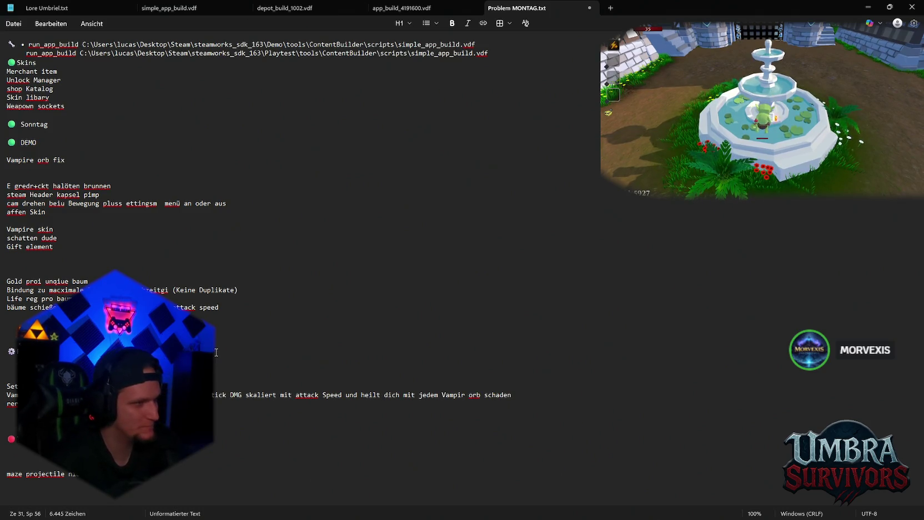
Place the cursor at the end of the 'halöten brunnen' fountain line.
left_click(127, 185)
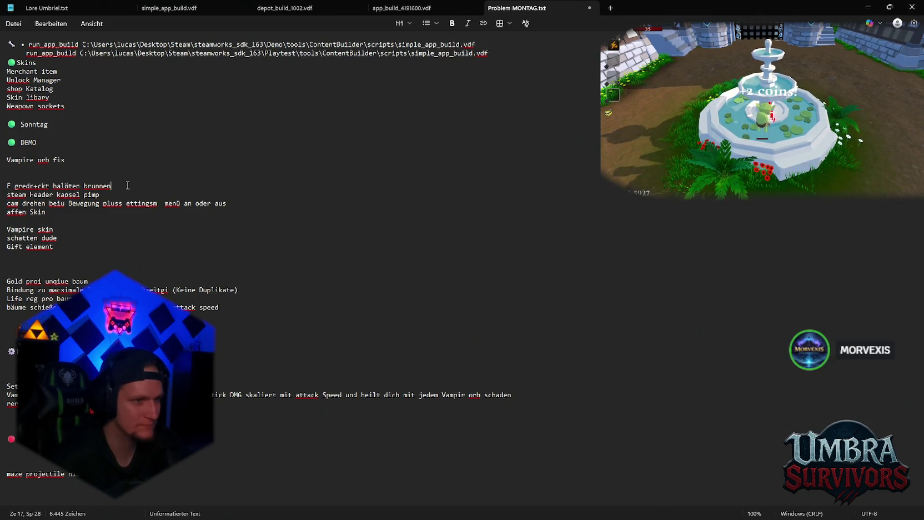
Append 'schwarze schrift' to the 'E gredr+ckt halöten brunnen' line.
type(" schwa")
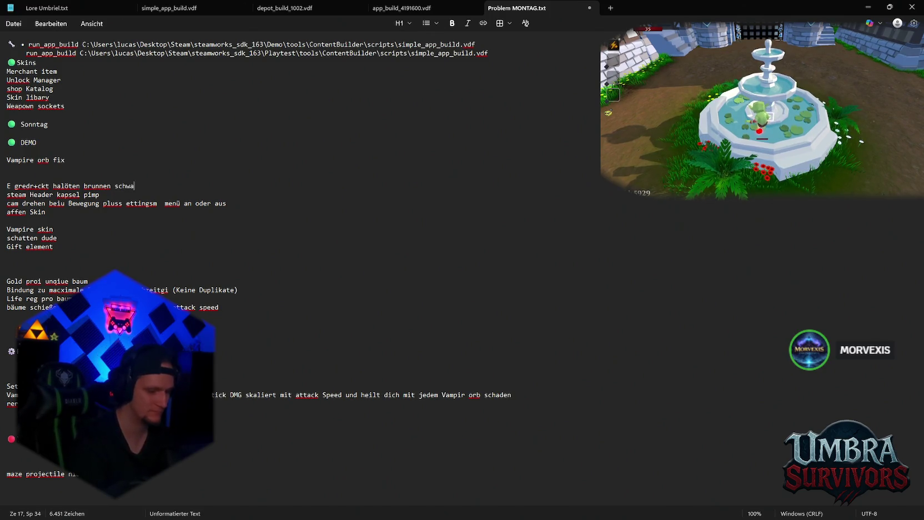
type("rze schrift")
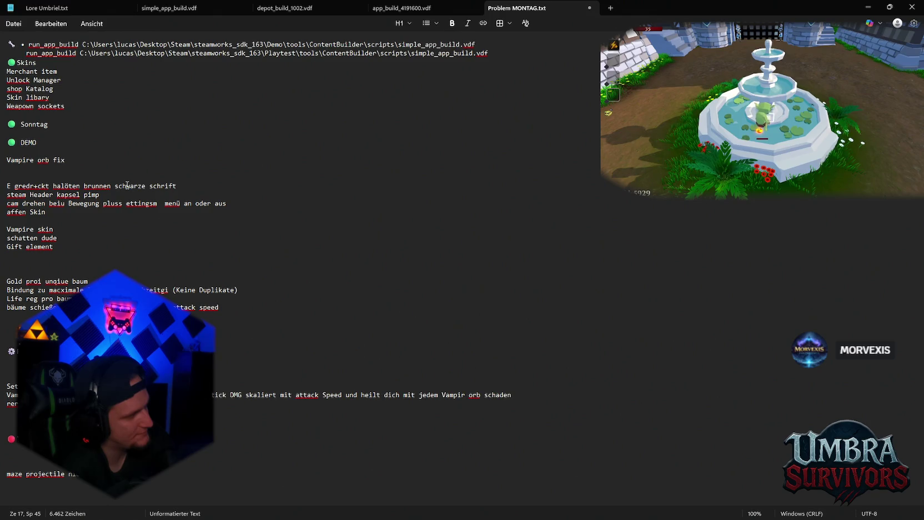
left_click(233, 307)
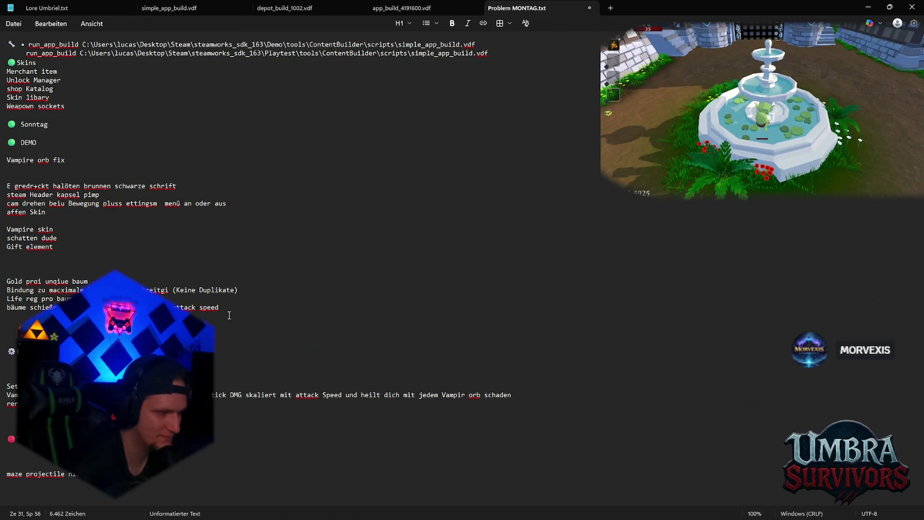
Change the tree-shooting line's ending to 'attack Speed mit wenig schaden'.
key("BackSpace")
key("BackSpace")
key("BackSpace")
type("Speed m")
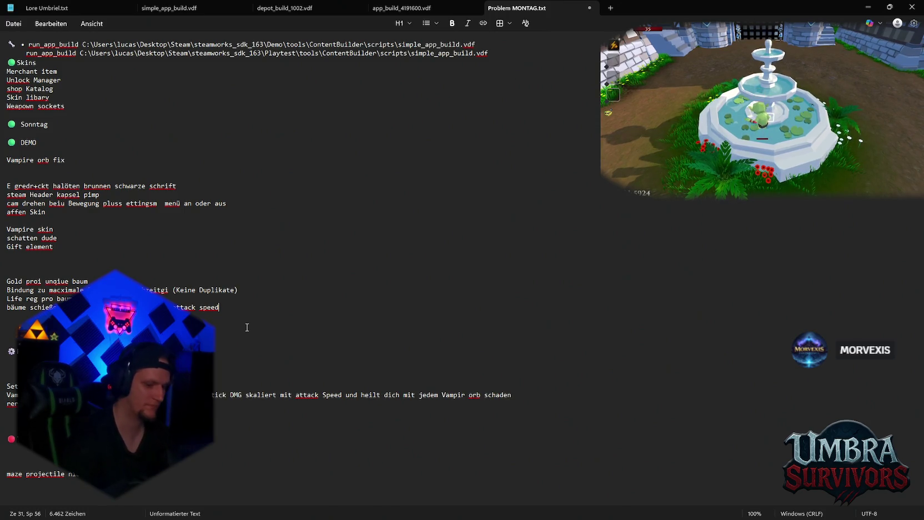
type("it wenig schaden")
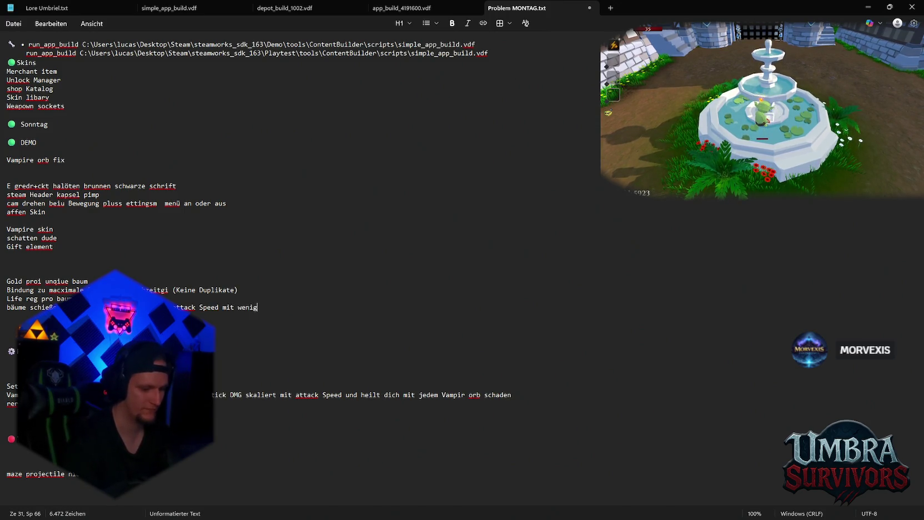
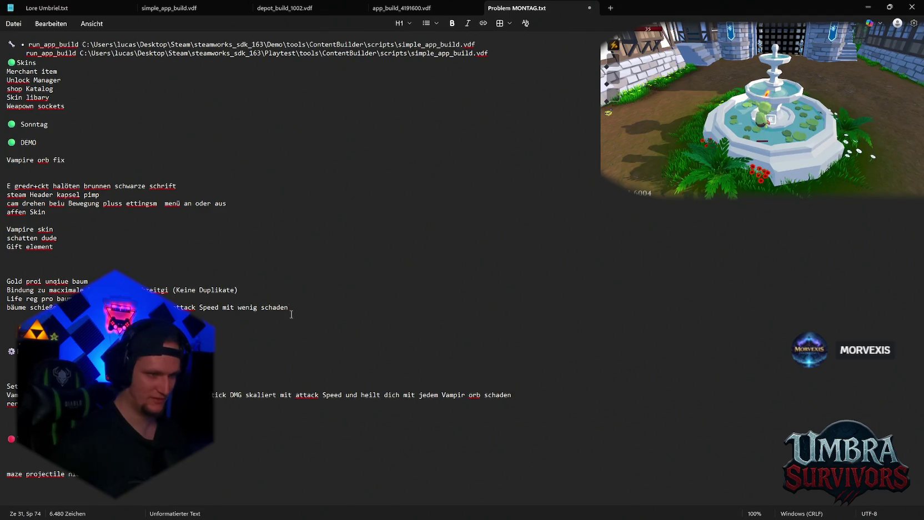
Add a note line ending 'basierend auf der anzahl der aktuellen aktiven bäume' below the 'wenig schaden' entry.
key("Return")
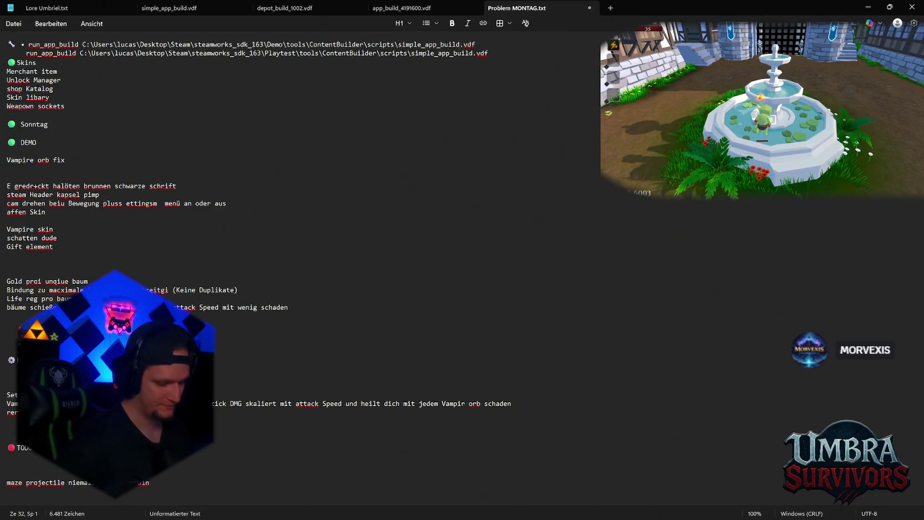
type("stirbt ein")
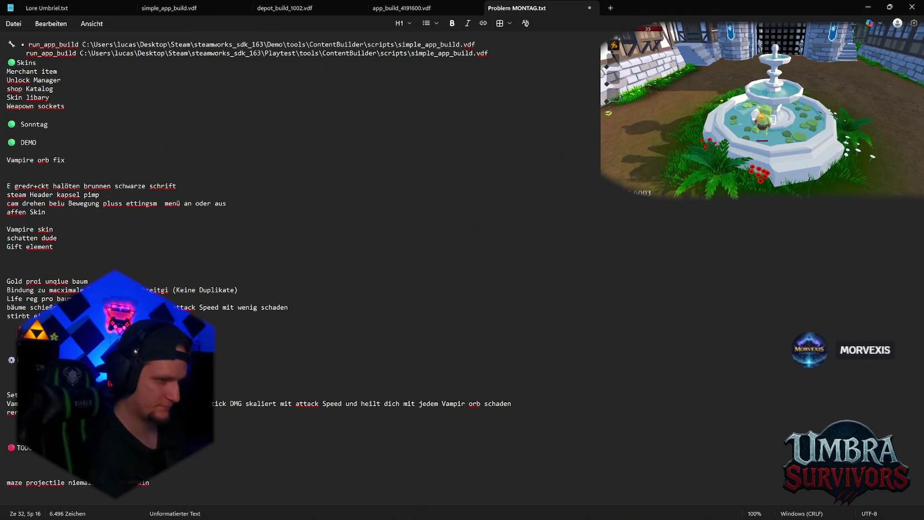
type("und")
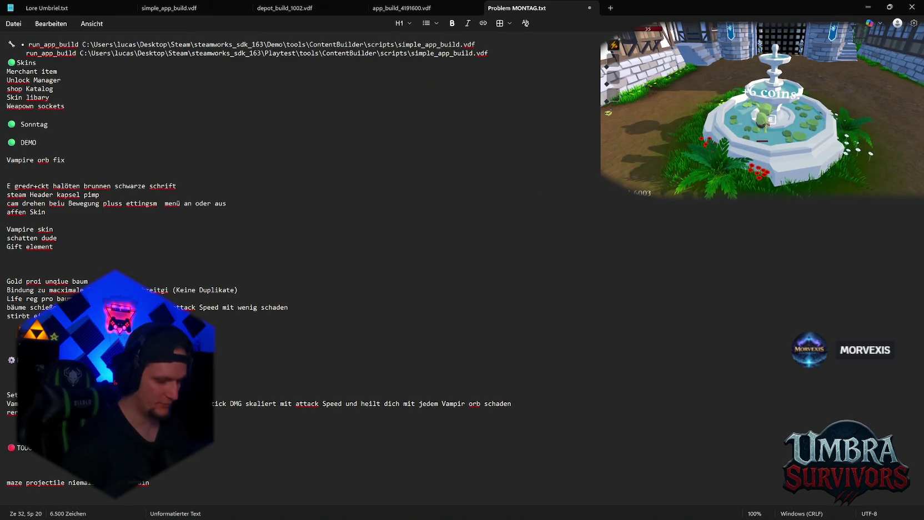
type("e")
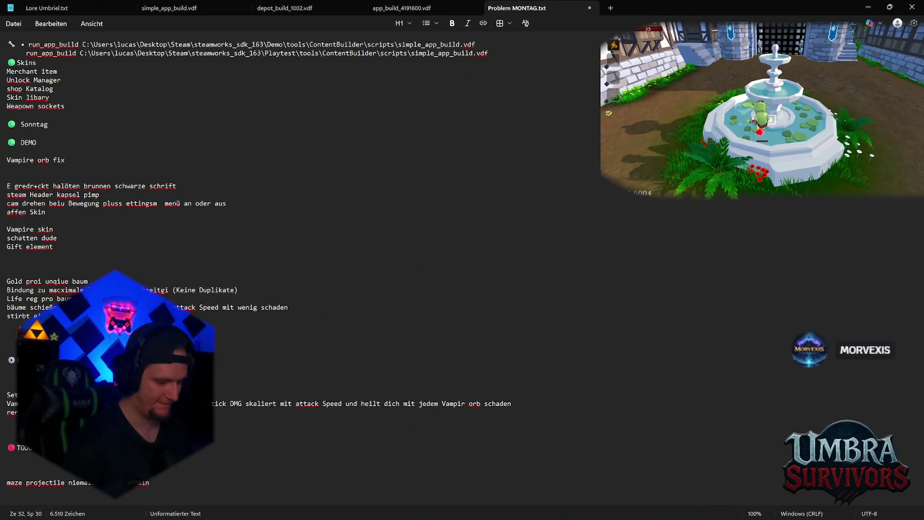
type(" die")
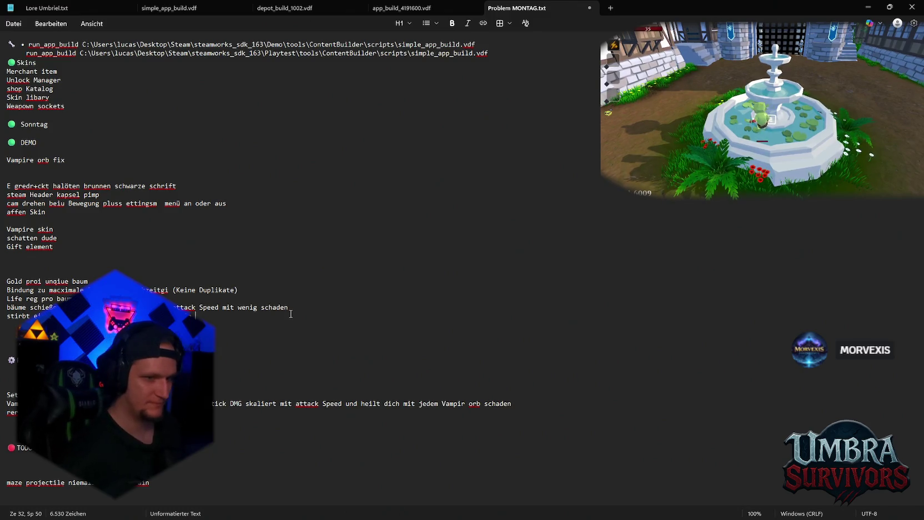
key("BackSpace")
key("BackSpace")
key("BackSpace")
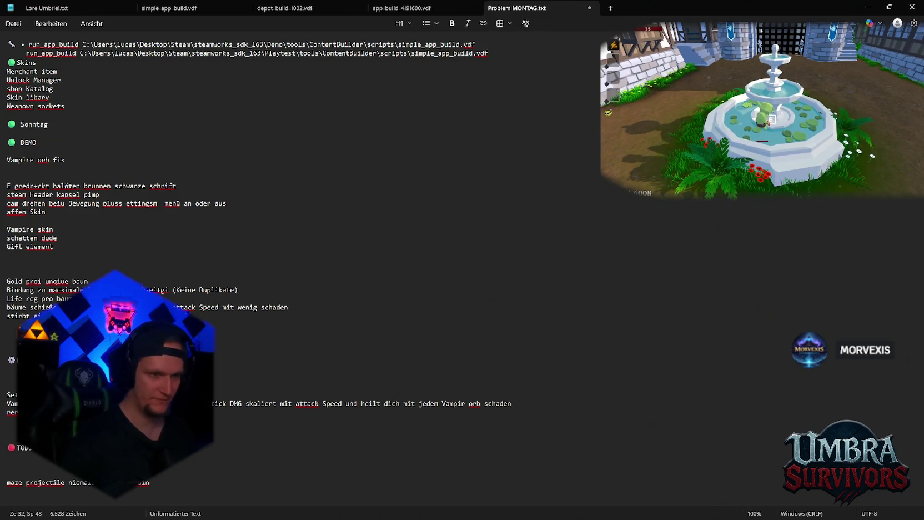
type("en")
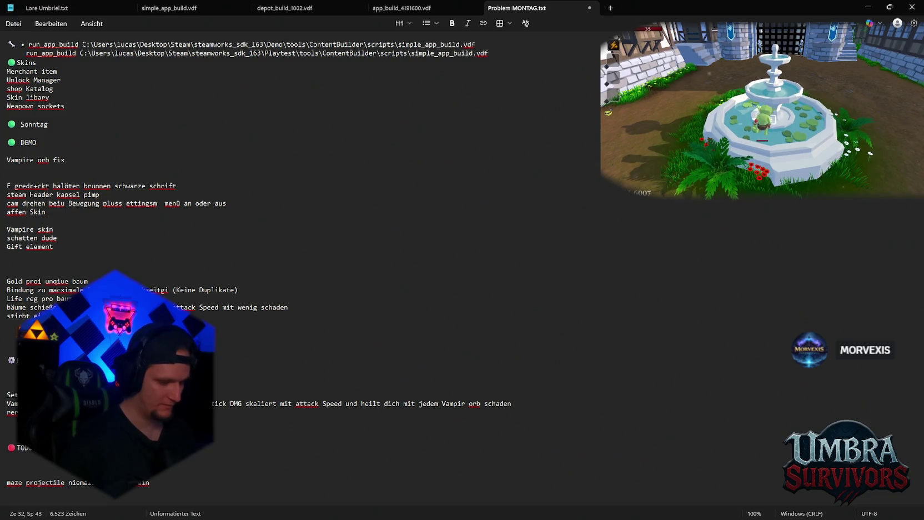
type("in ")
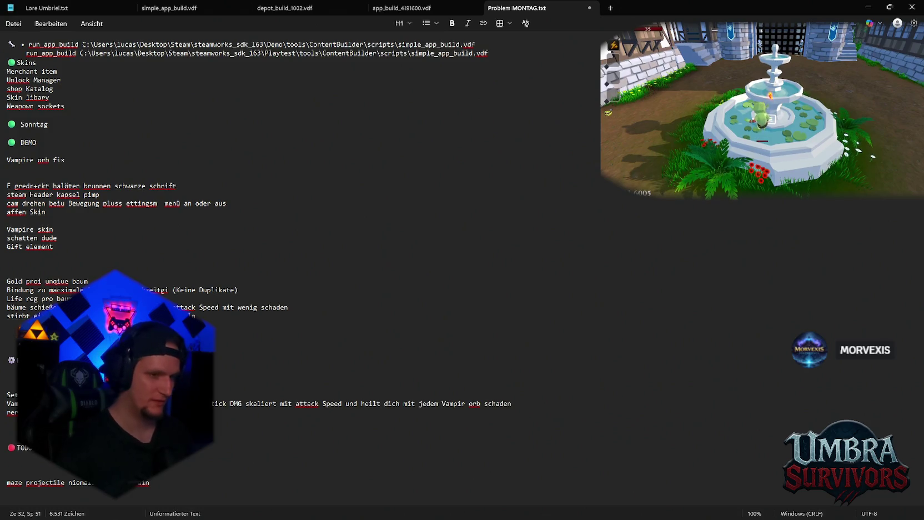
type("basieren")
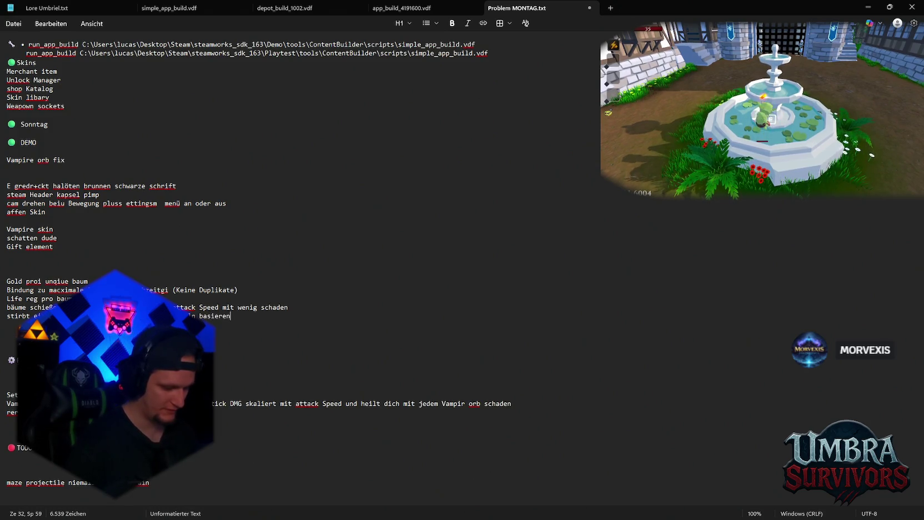
type("d auf der anzah")
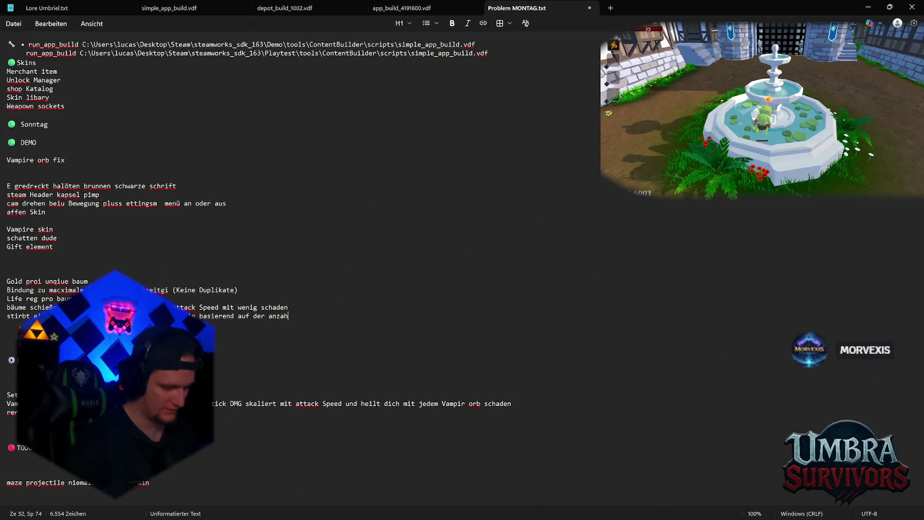
type("l der aktuellen")
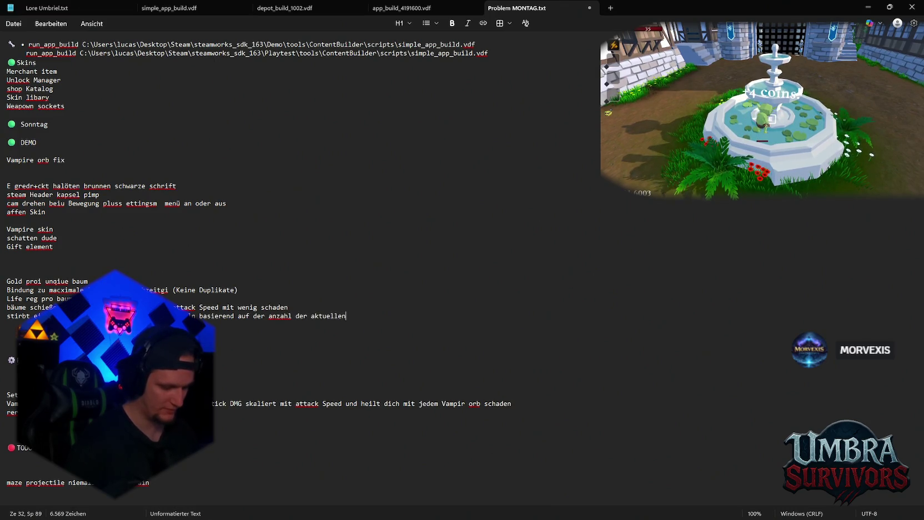
type(" aktiven b")
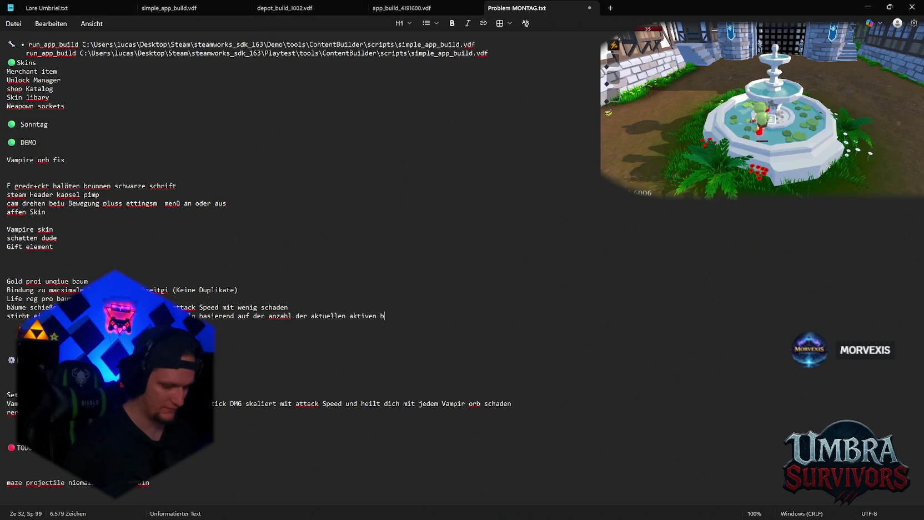
type("äume*")
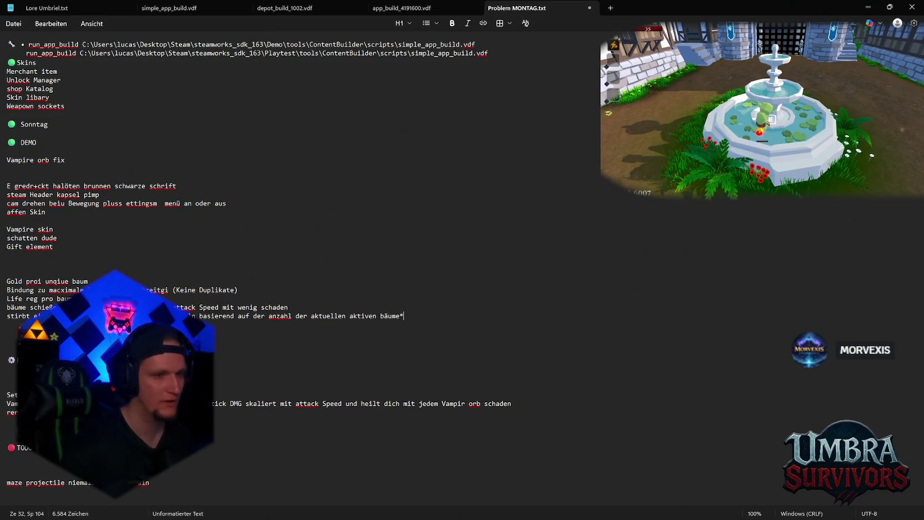
key("BackSpace")
key("Return")
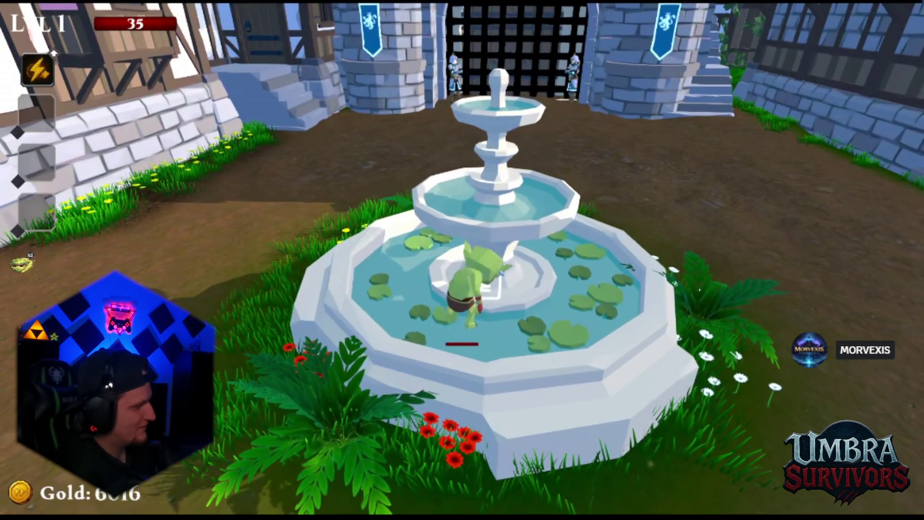
Walk the goblin into the centre of the town fountain.
key("w")
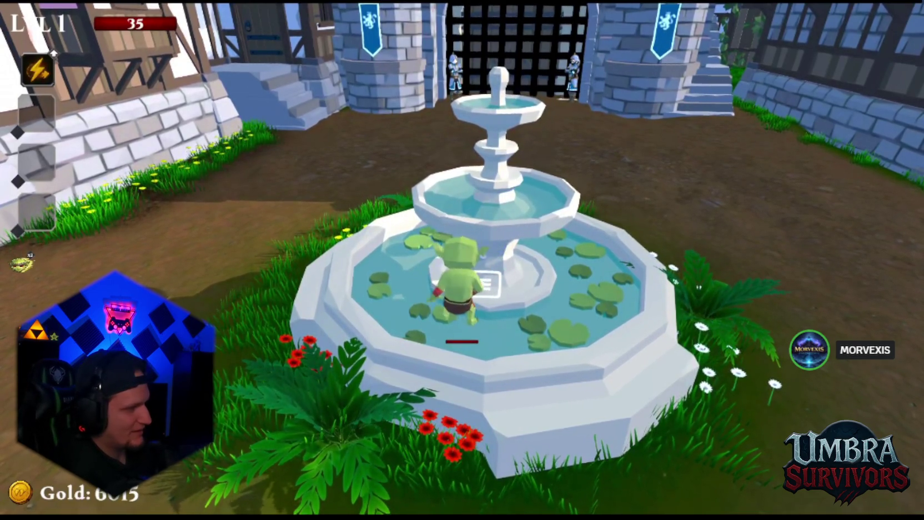
key("d")
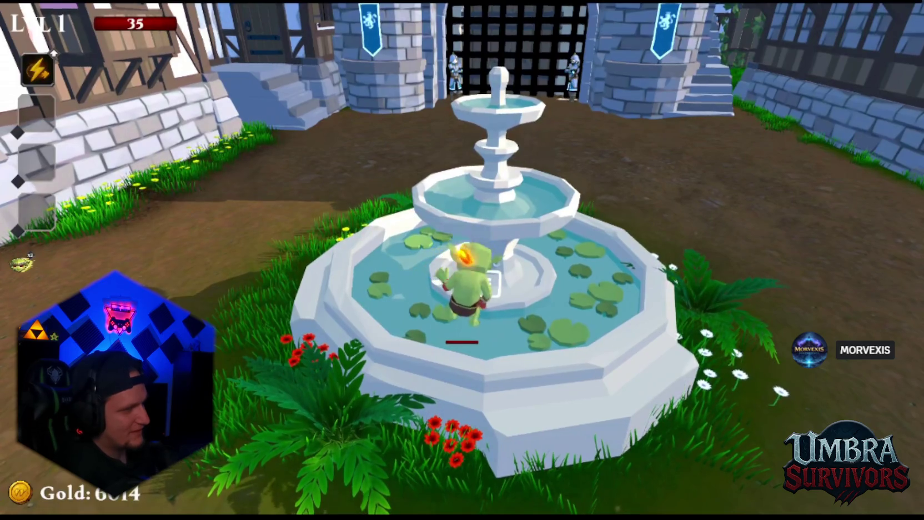
key("w")
key("a")
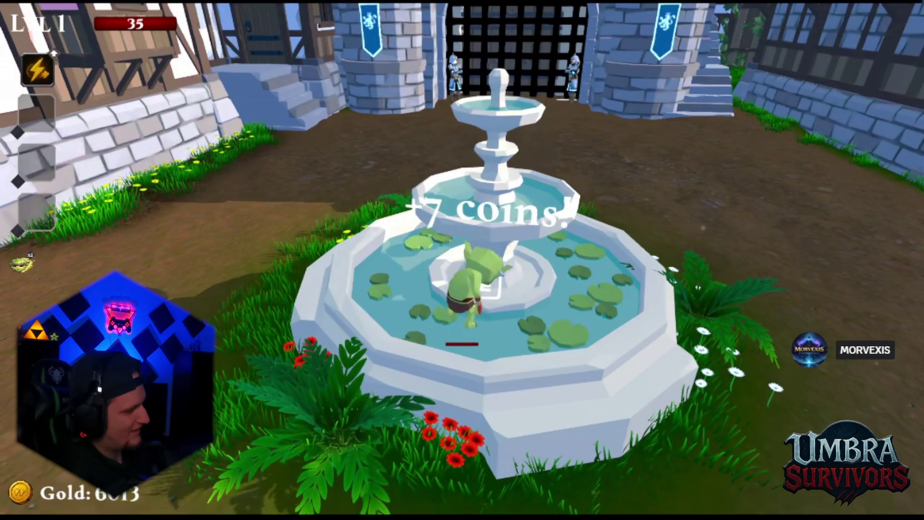
key("w")
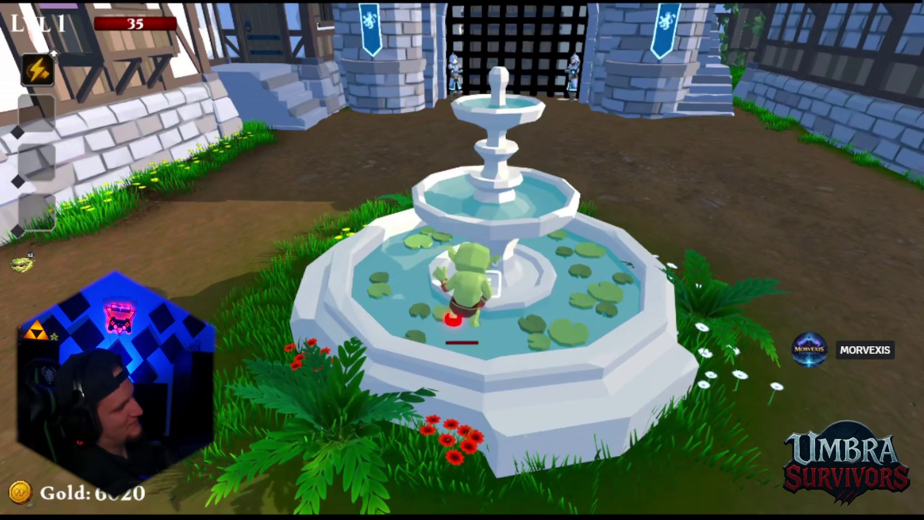
Toss four coins into the fountain, earning coin rewards.
key("e")
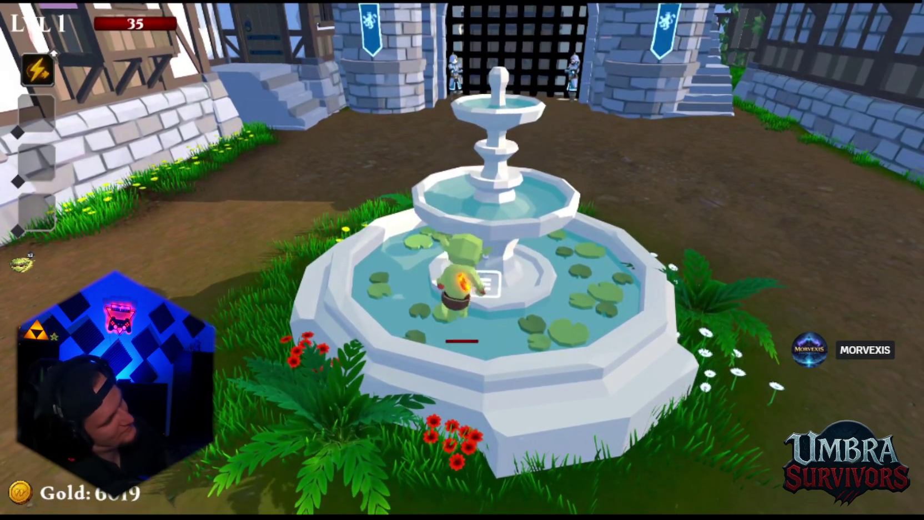
key("e")
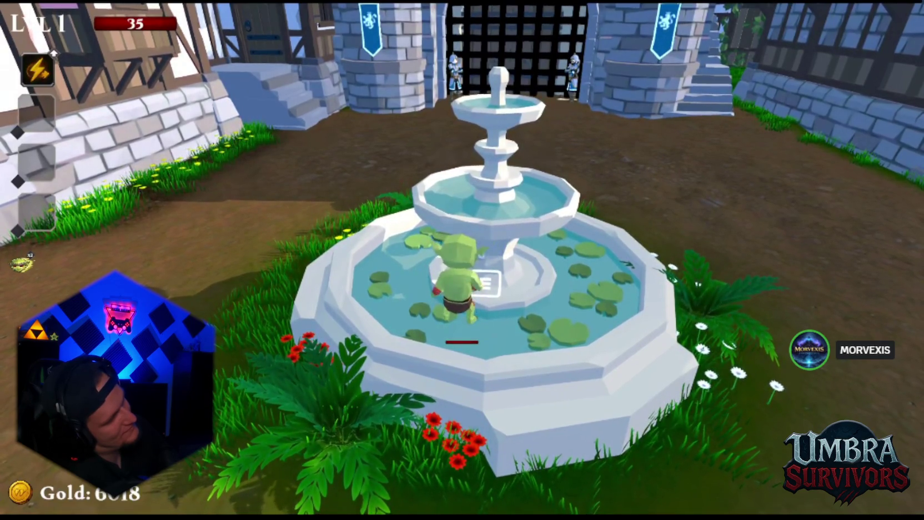
key("e")
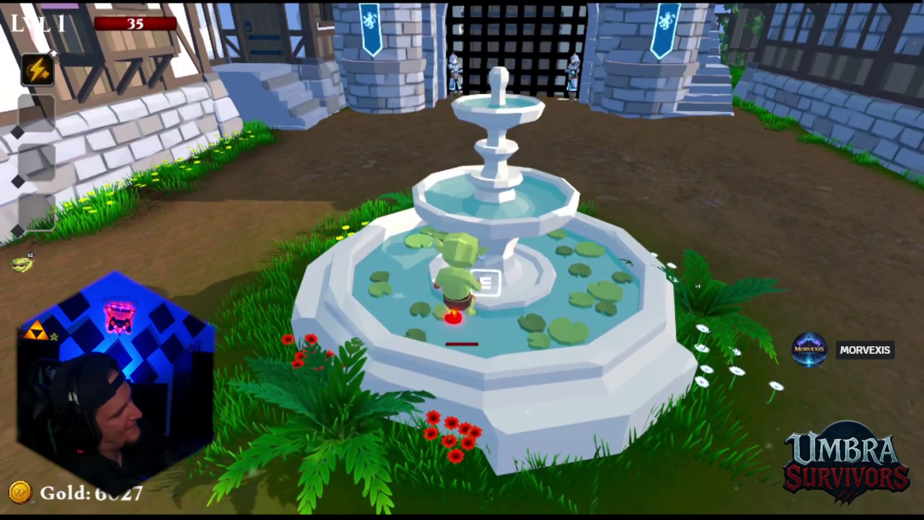
key("e")
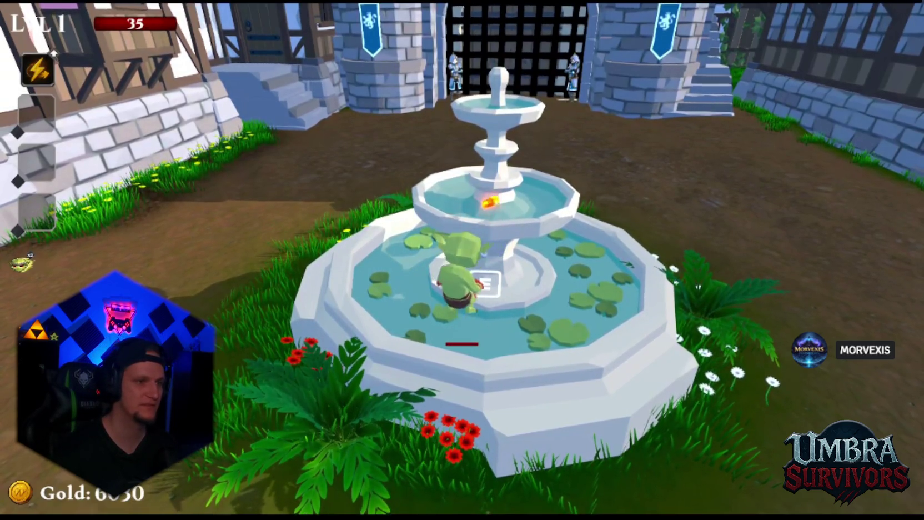
Toss about a dozen more coins into the fountain, lifting gold to roughly 7030.
key("e")
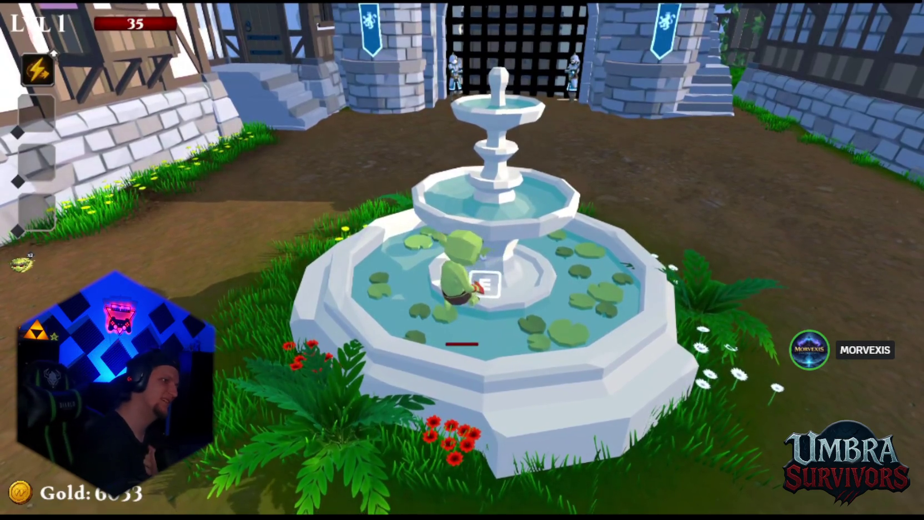
key("e")
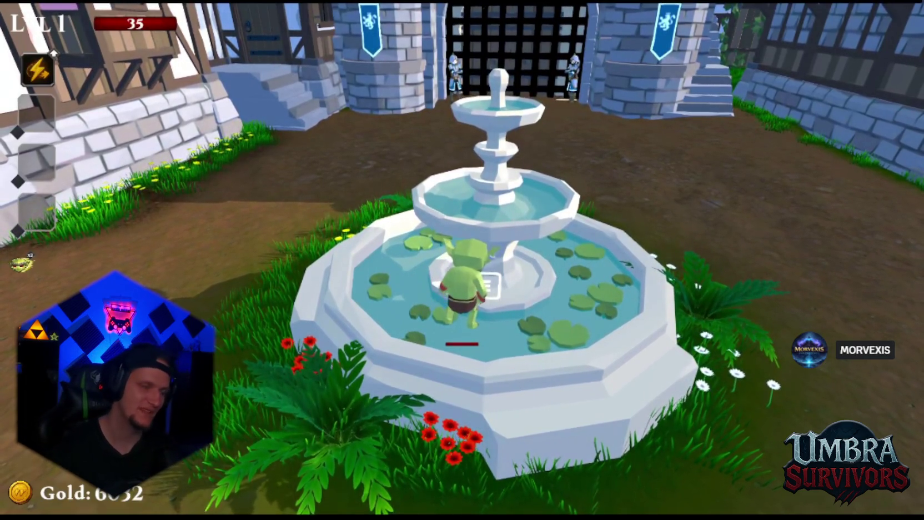
key("e")
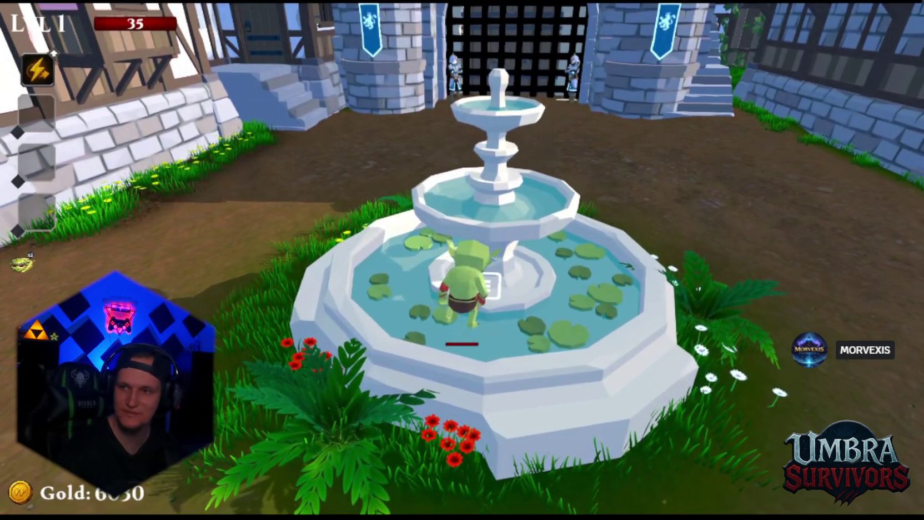
key("e")
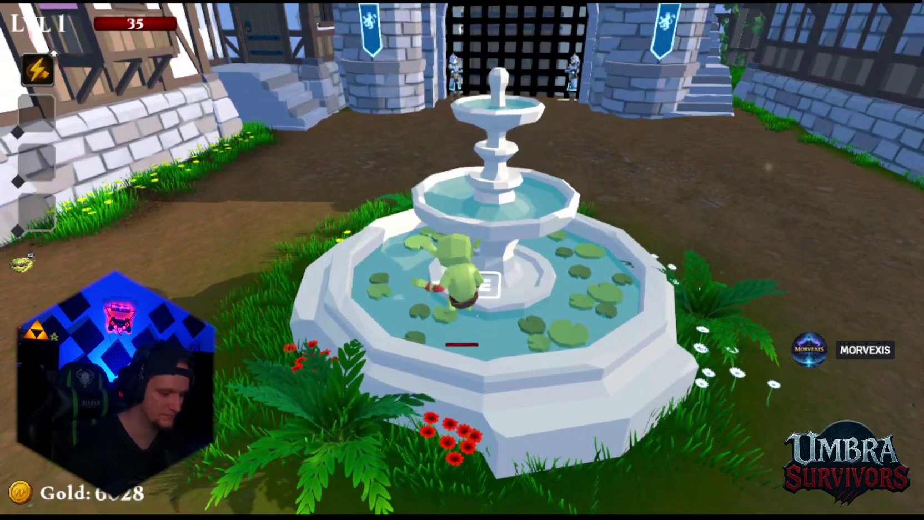
key("e")
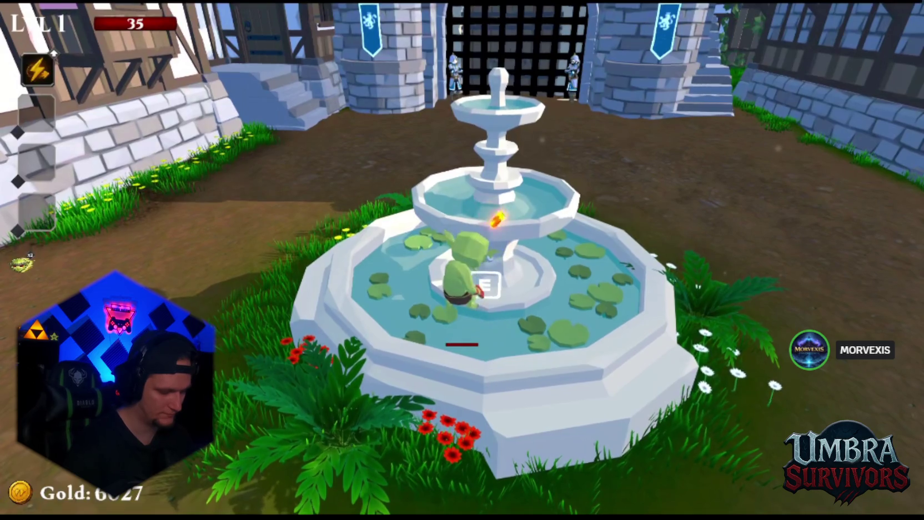
key("e")
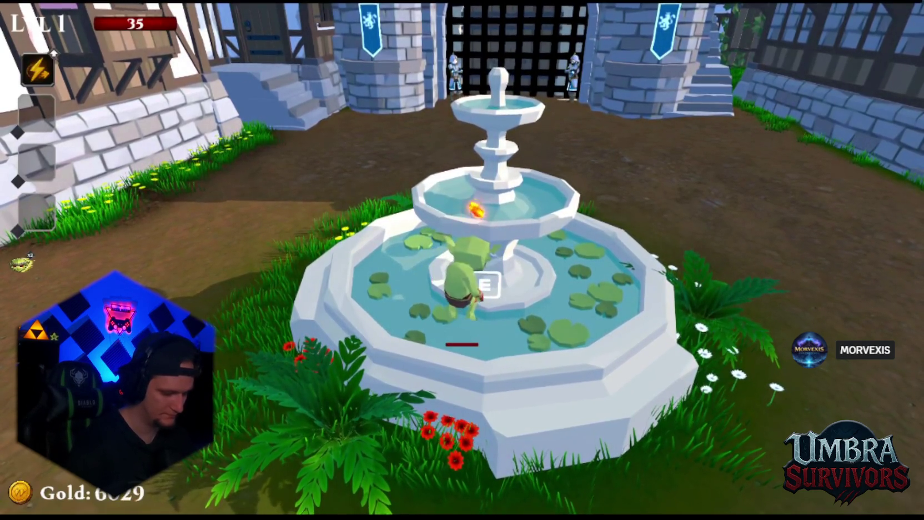
key("e")
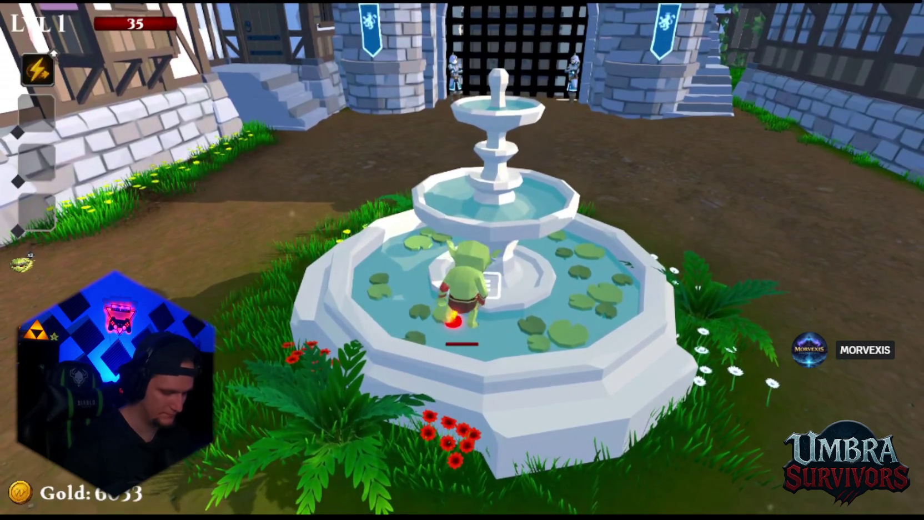
key("e")
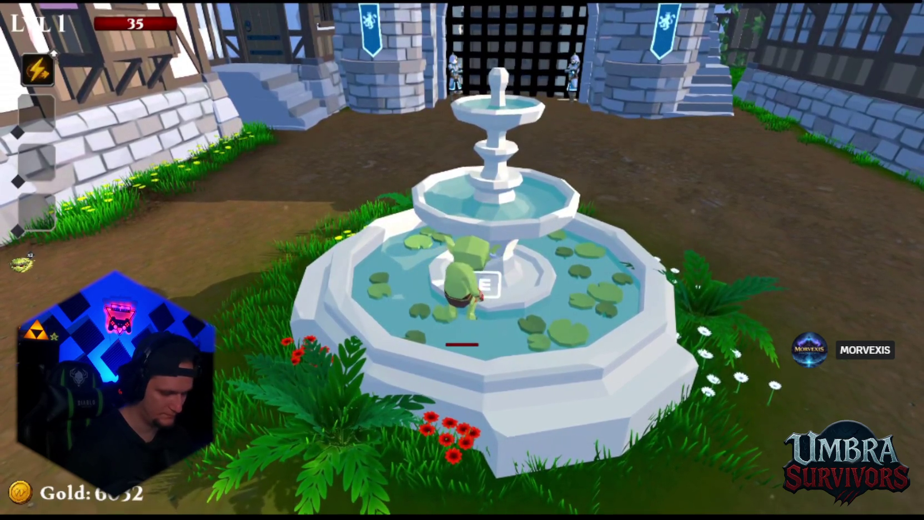
key("e")
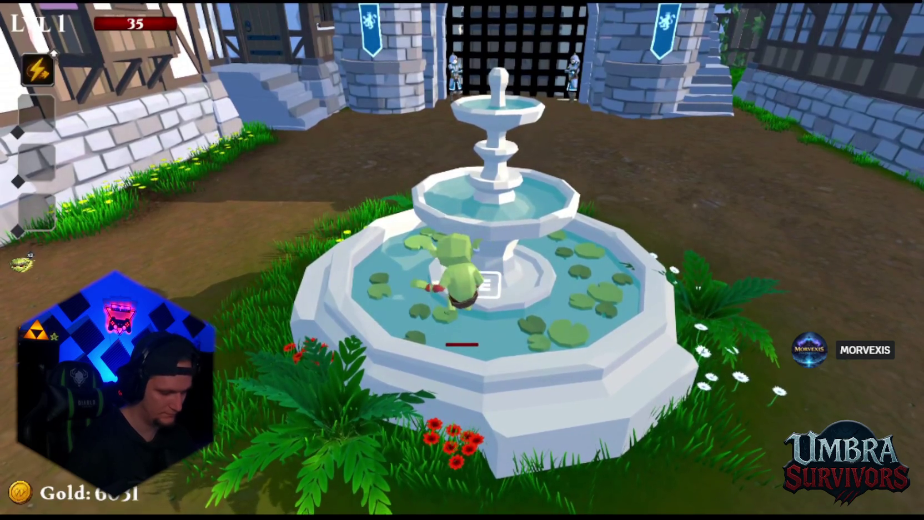
key("e")
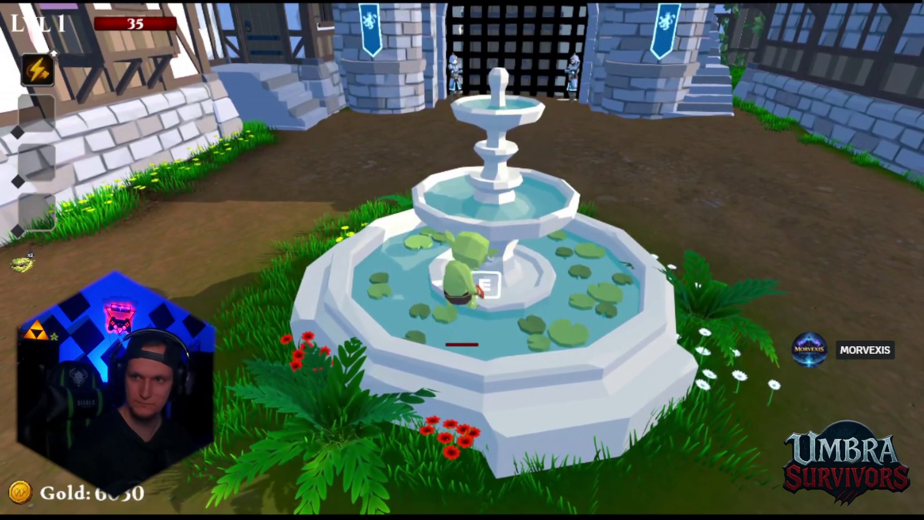
key("e")
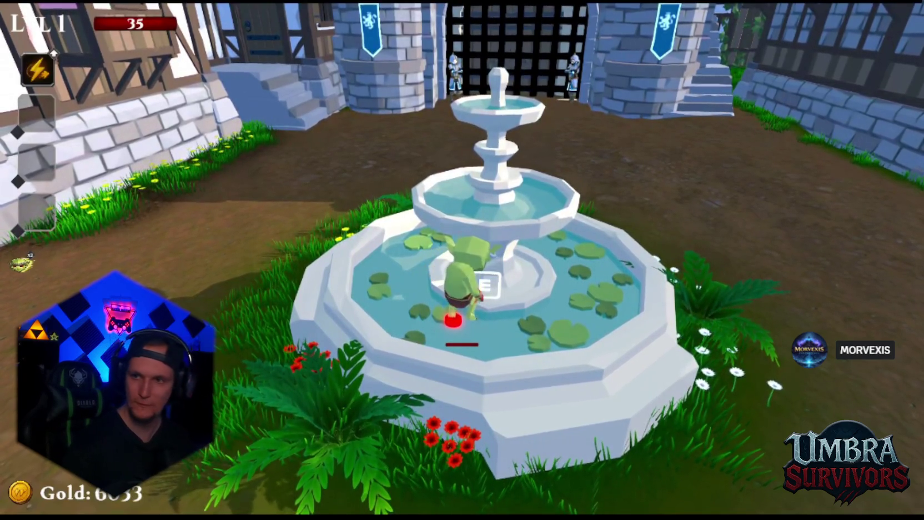
key("w")
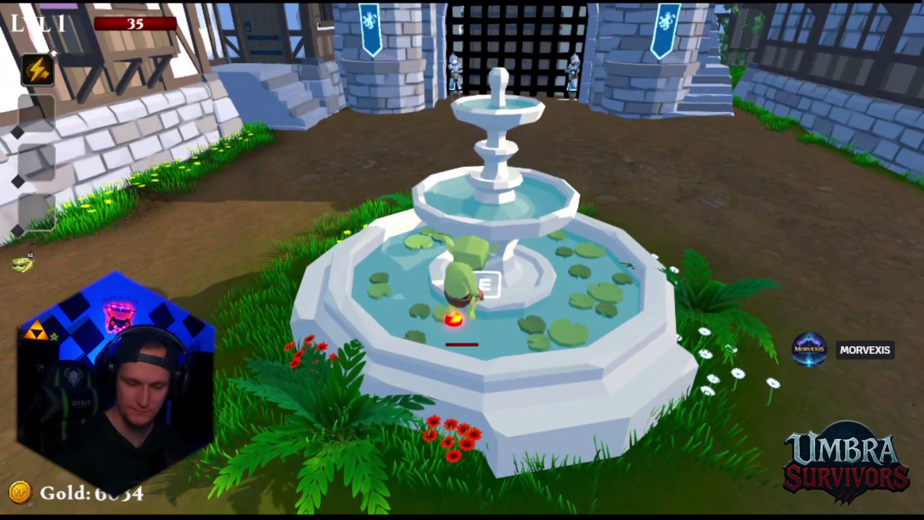
key("e")
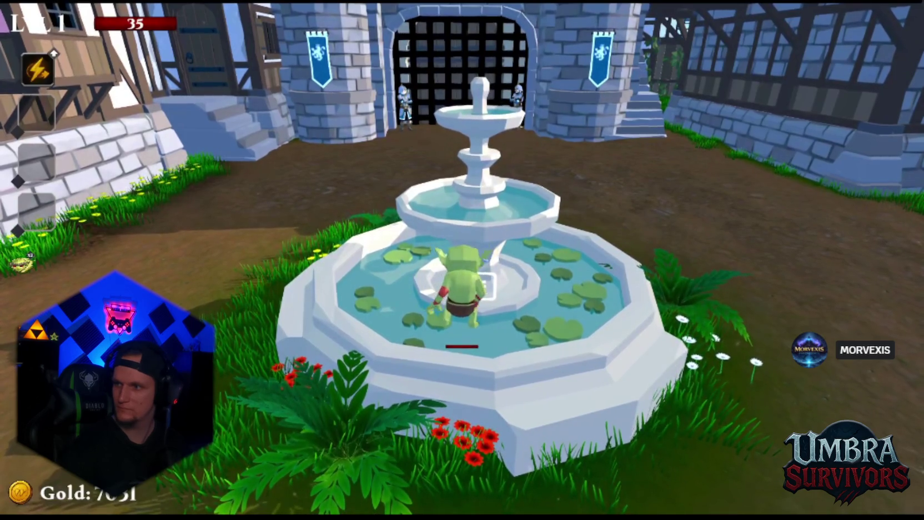
Make one more fountain wish, bringing gold to about 7134.
key("e")
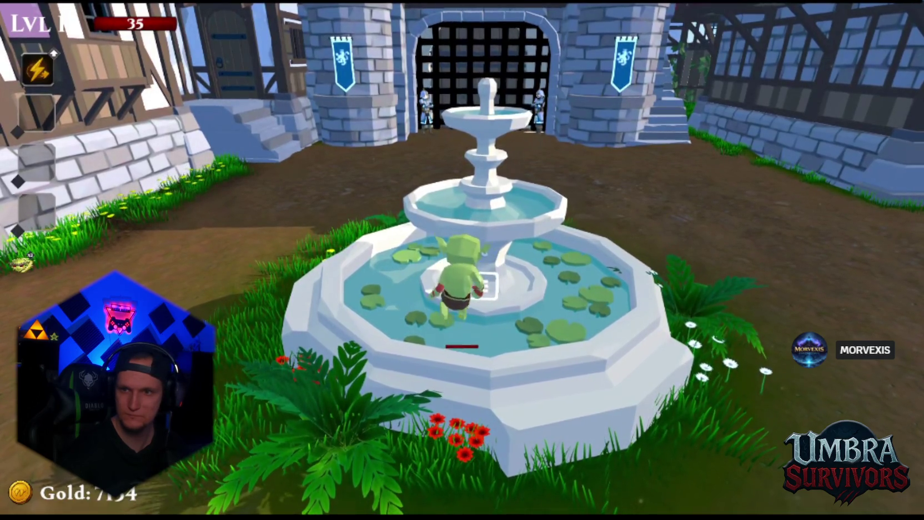
Toss a few more coins into the fountain, then walk the goblin forward through it.
key("e")
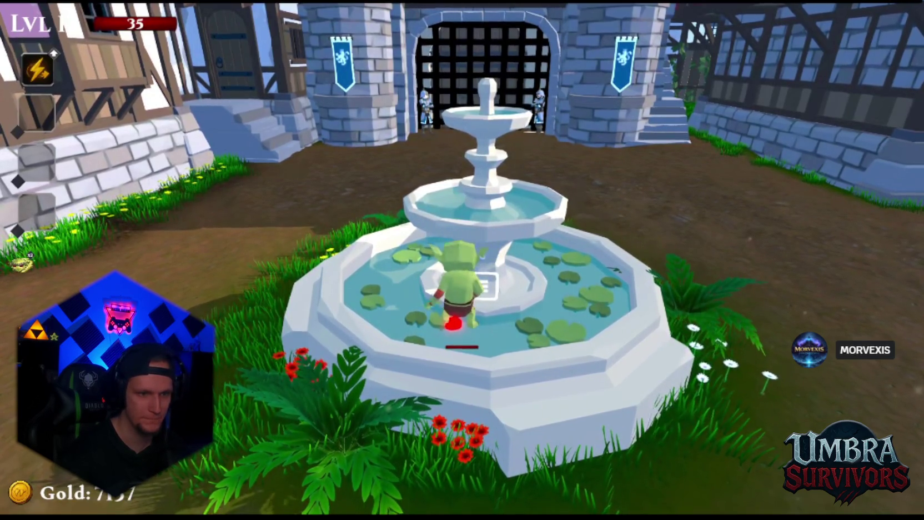
key("e")
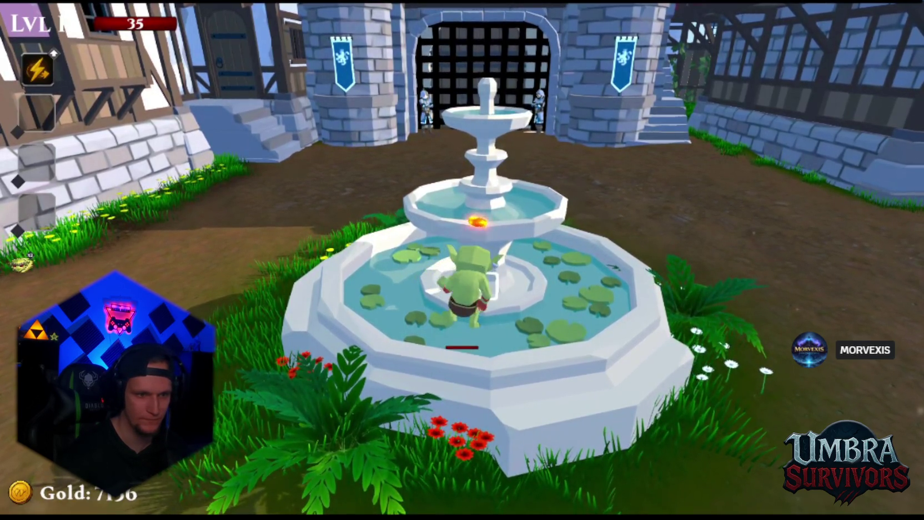
key("e")
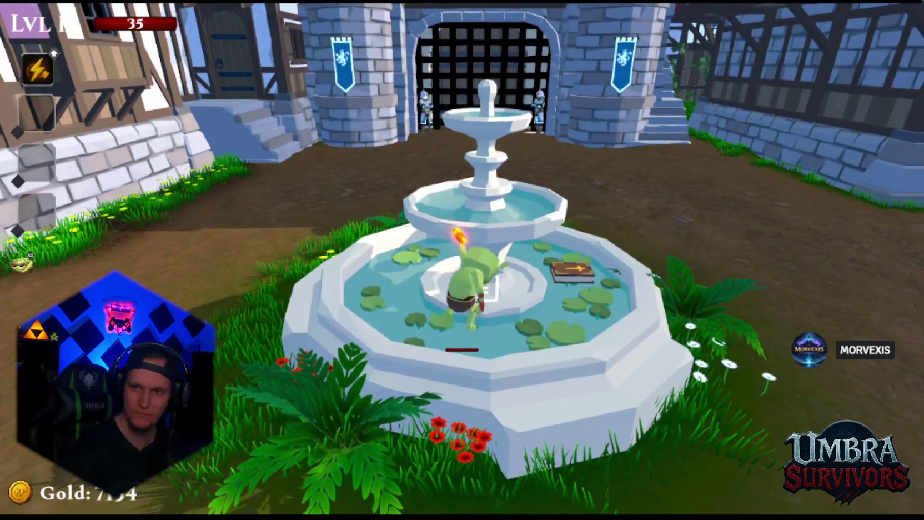
key("s")
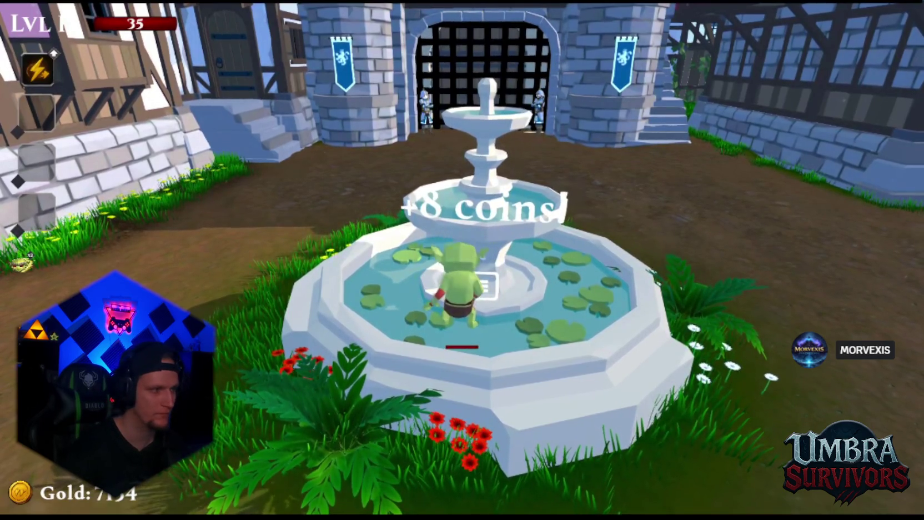
key("e")
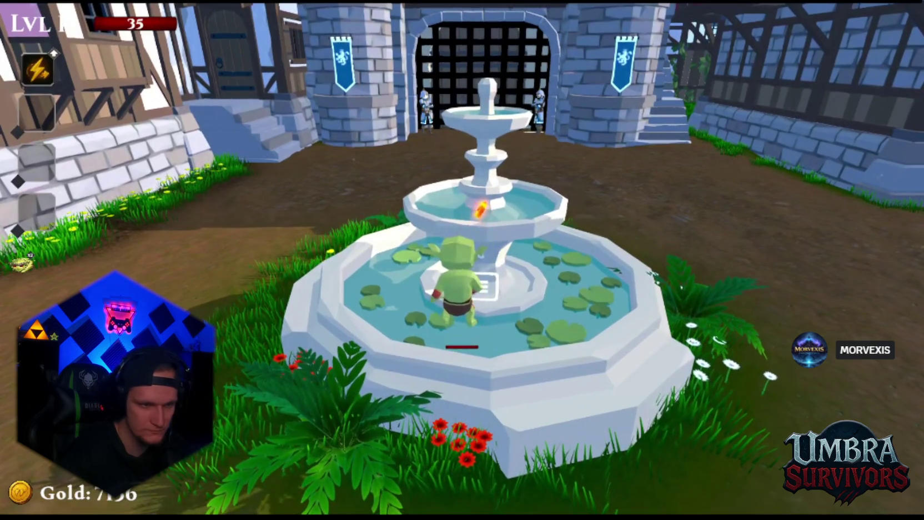
key("w")
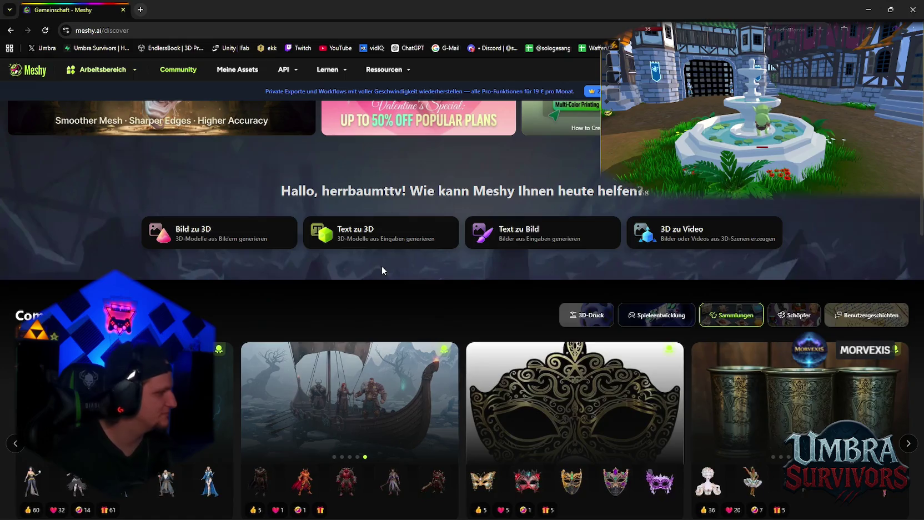
Open Meshy's Bild zu 3D workspace from Meine Assets, then open a new browser tab.
scroll(358, 263, "up", 2)
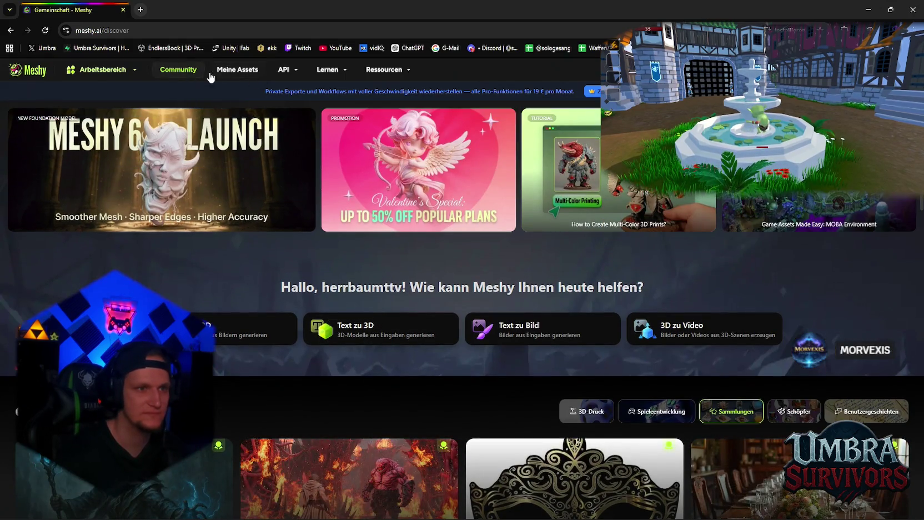
left_click(252, 87)
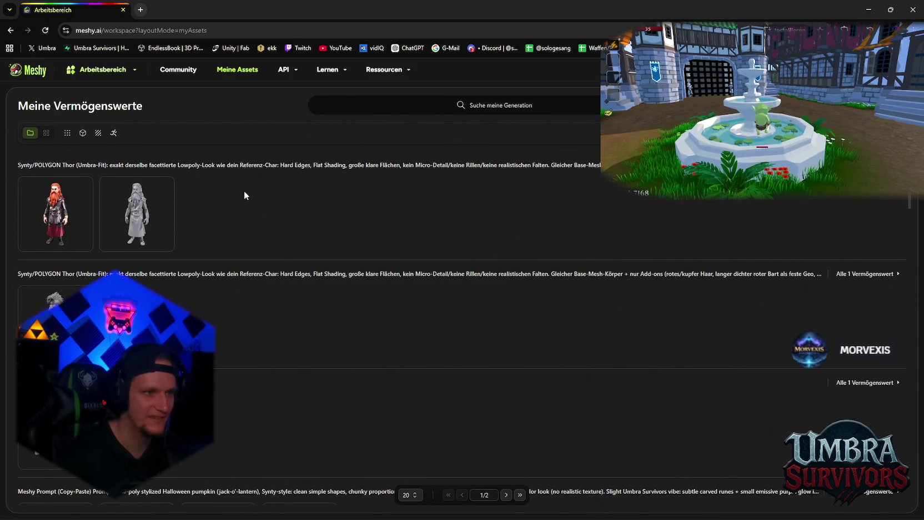
left_click(133, 73)
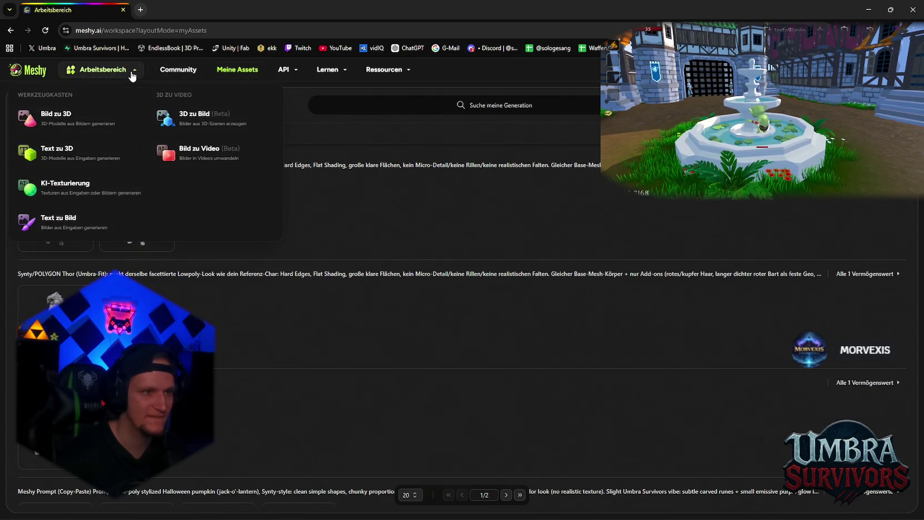
left_click(94, 120)
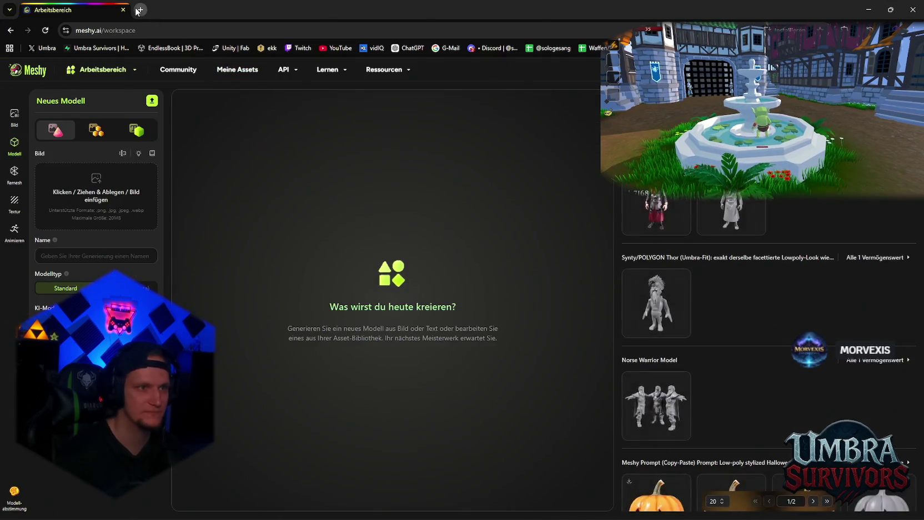
left_click(139, 10)
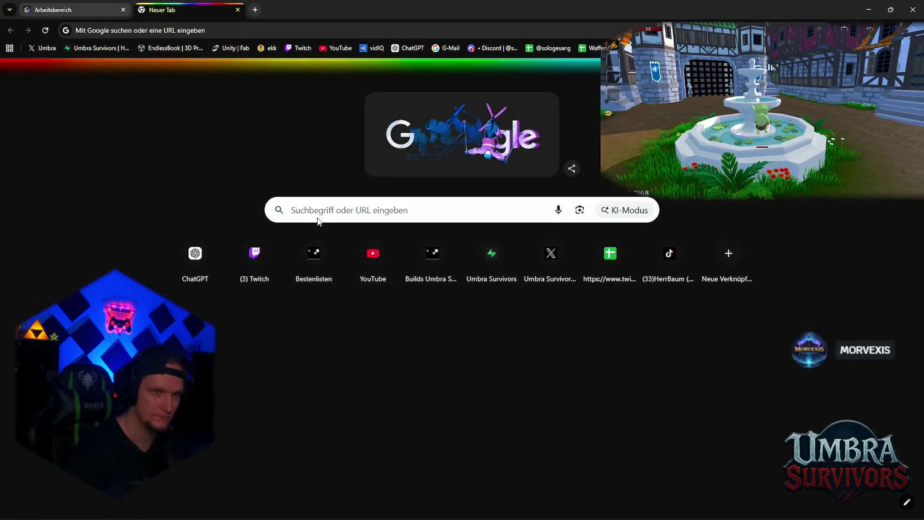
Search Google Images for 'nadeln tannenbaum cartoon'.
left_click(327, 215)
type("nade")
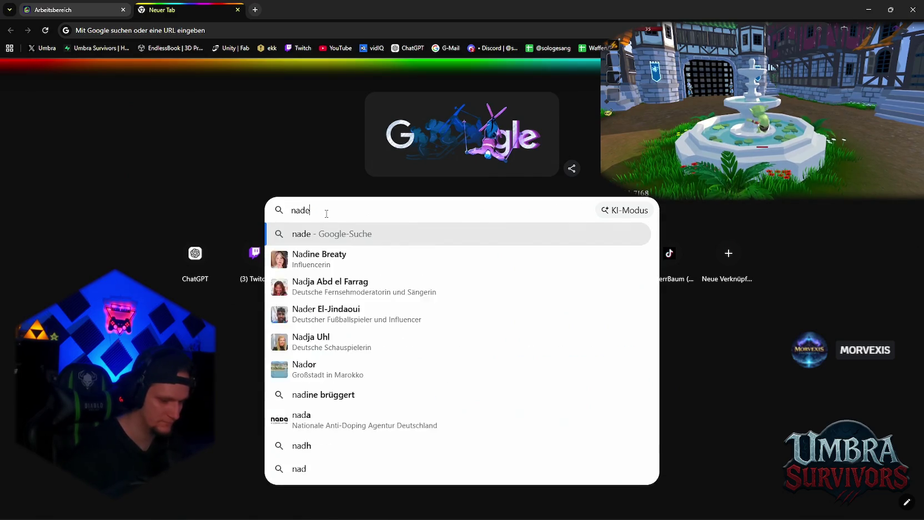
type("ln tannen")
key("Down")
key("Down")
key("Down")
key("Return")
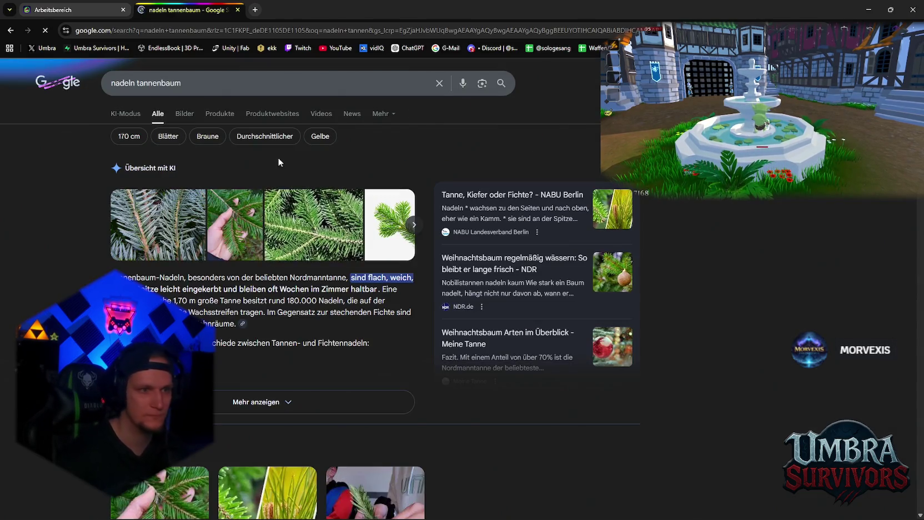
left_click(181, 114)
left_click(212, 86)
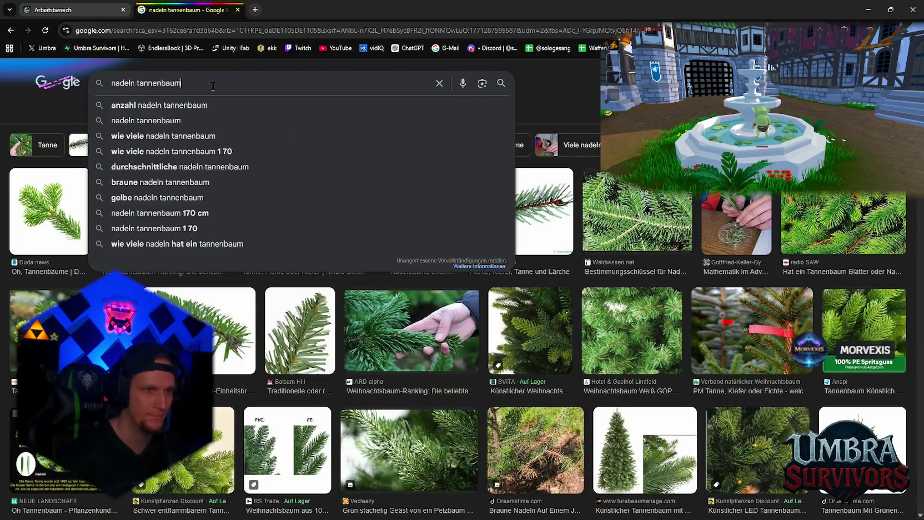
type("cartoon")
key("Return")
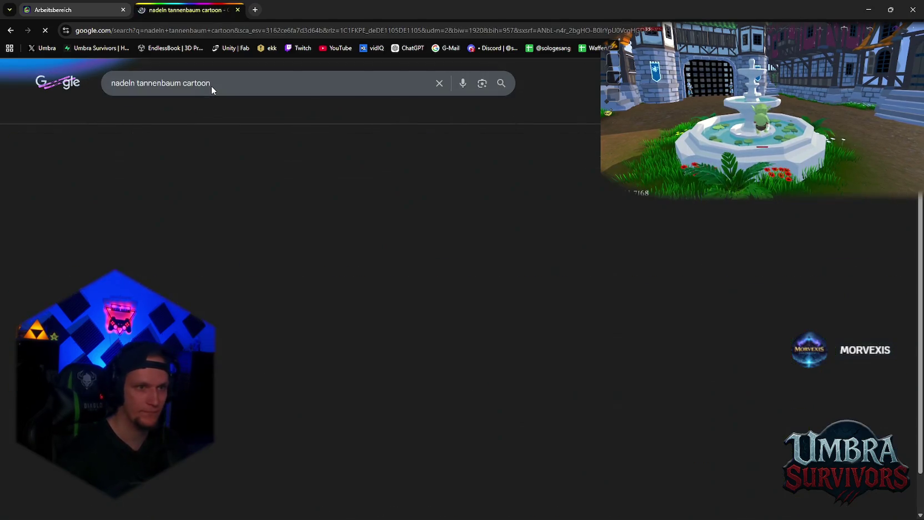
Change the image search to 'nadeln tannenbaum icon' and capture a reference with a screen snip.
scroll(250, 145, "down", 5)
scroll(311, 205, "up", 5)
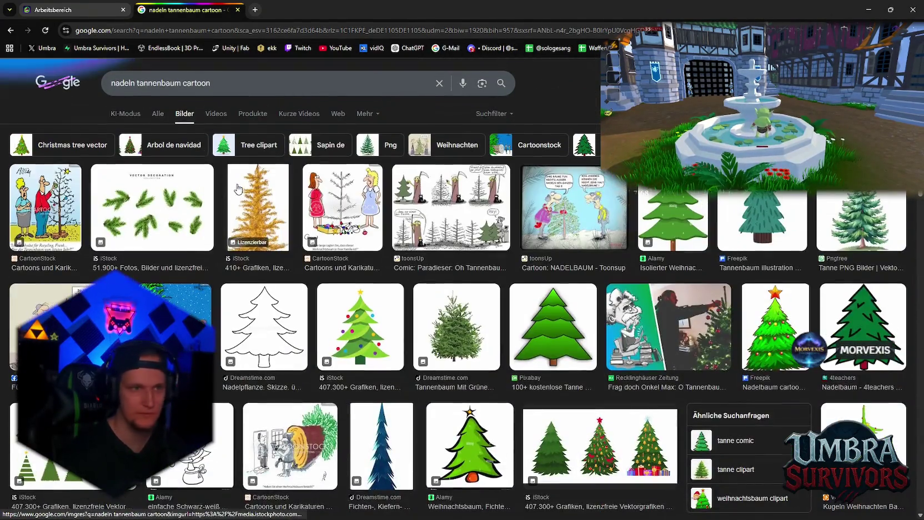
double_click(184, 84)
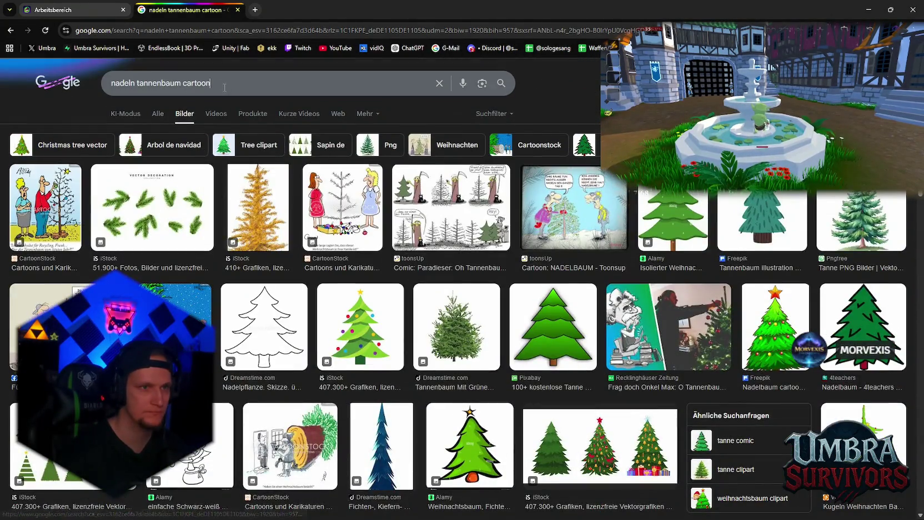
type("n")
key("Return")
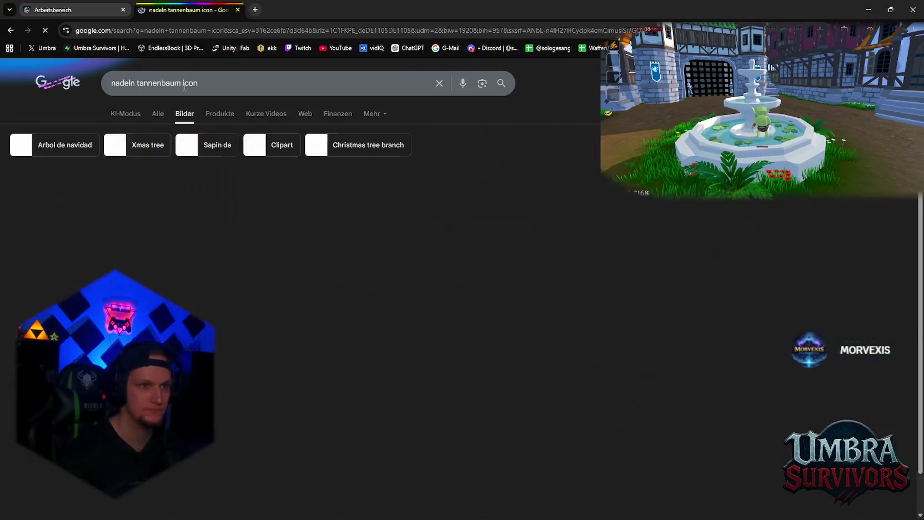
scroll(326, 203, "down", 5)
scroll(326, 202, "down", 5)
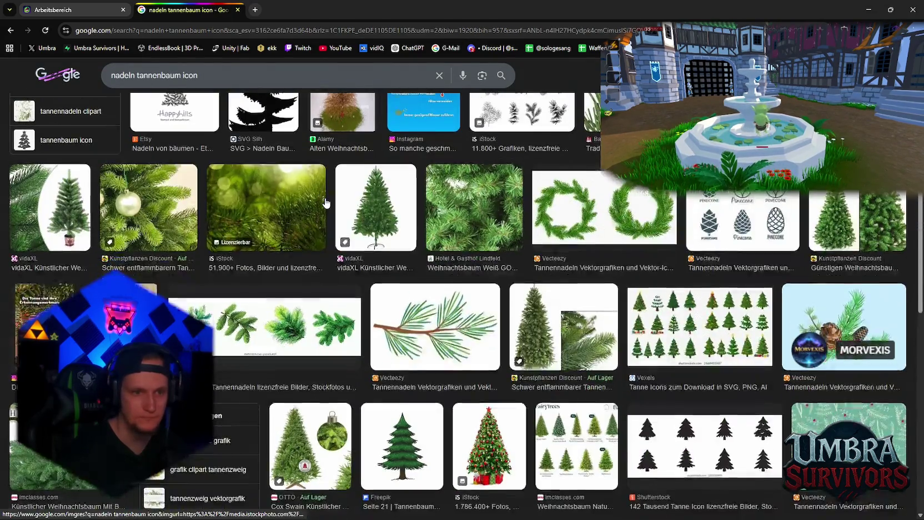
scroll(312, 213, "up", 10)
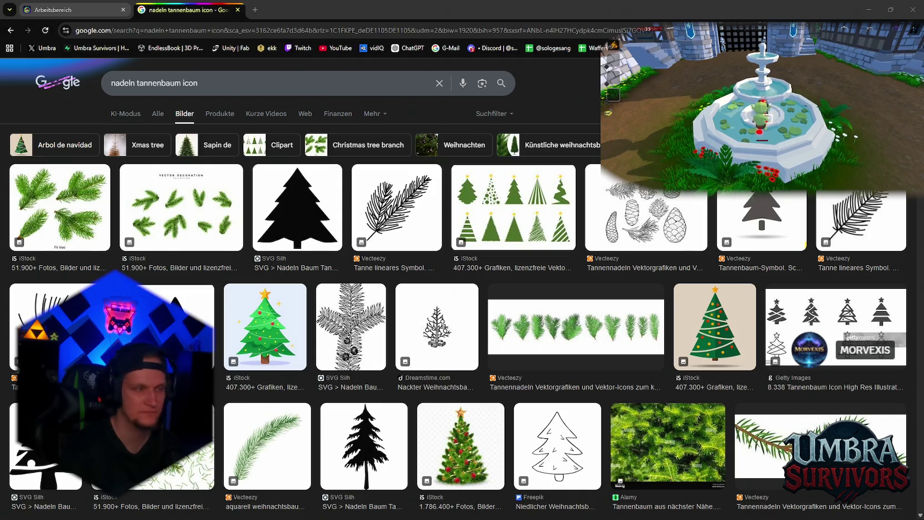
key("super+shift+s")
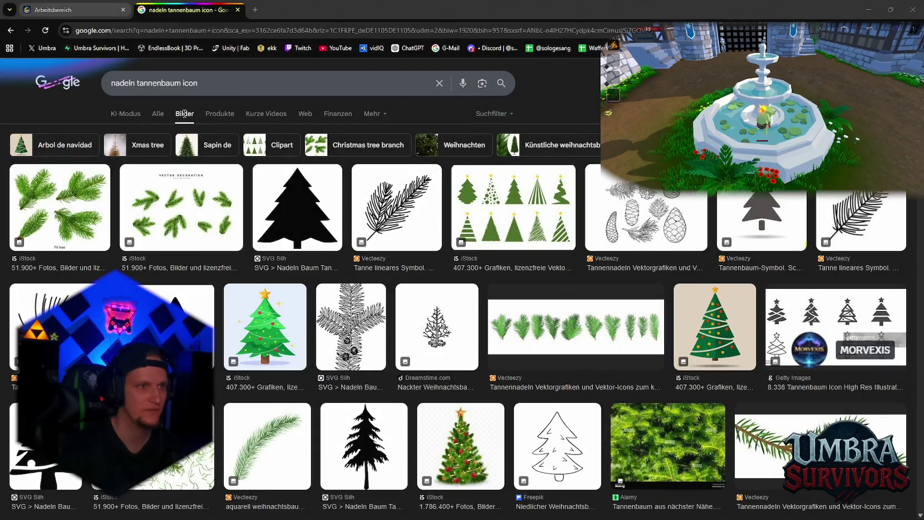
left_click(72, 10)
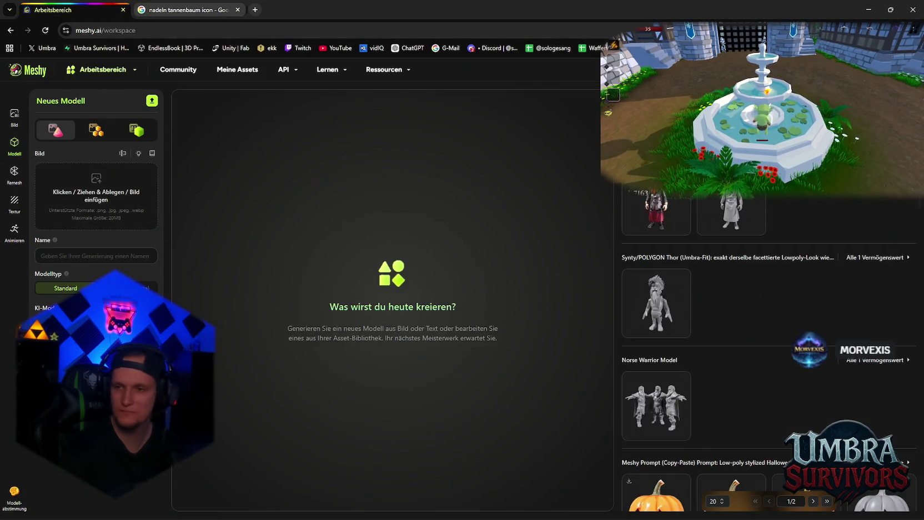
Drop the pine-needle spear image into Meshy, name it 'Pine Needle Spear', and generate the model.
key("super")
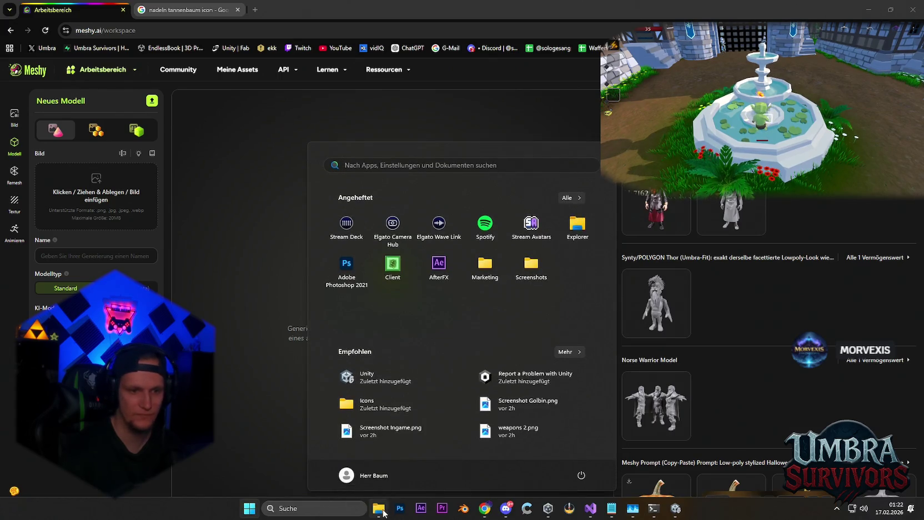
key("super")
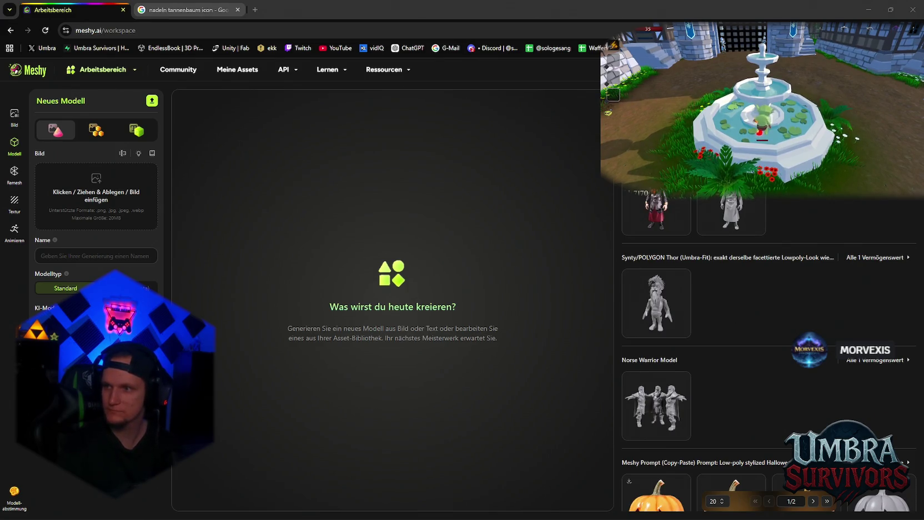
mouse_move(688, 211)
left_mouse_down()
mouse_move(675, 289)
mouse_move(383, 303)
mouse_move(139, 222)
mouse_move(152, 249)
left_mouse_up()
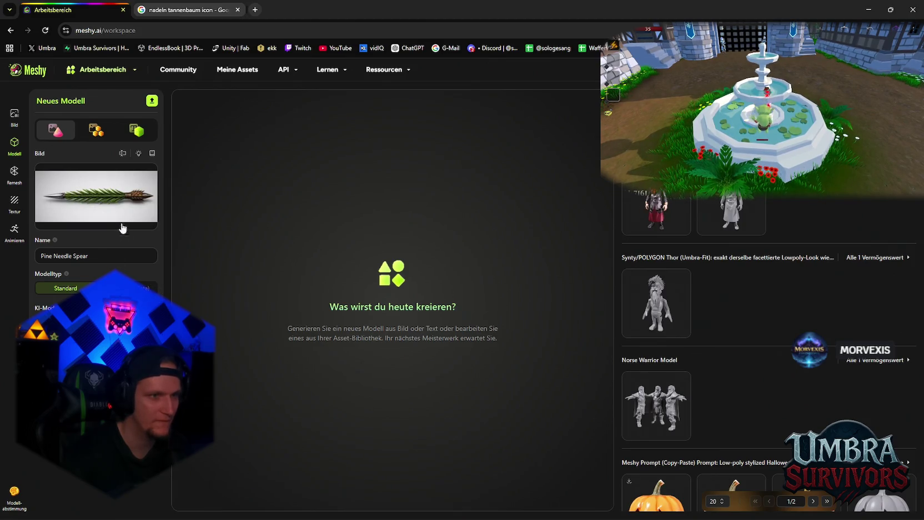
left_click(111, 483)
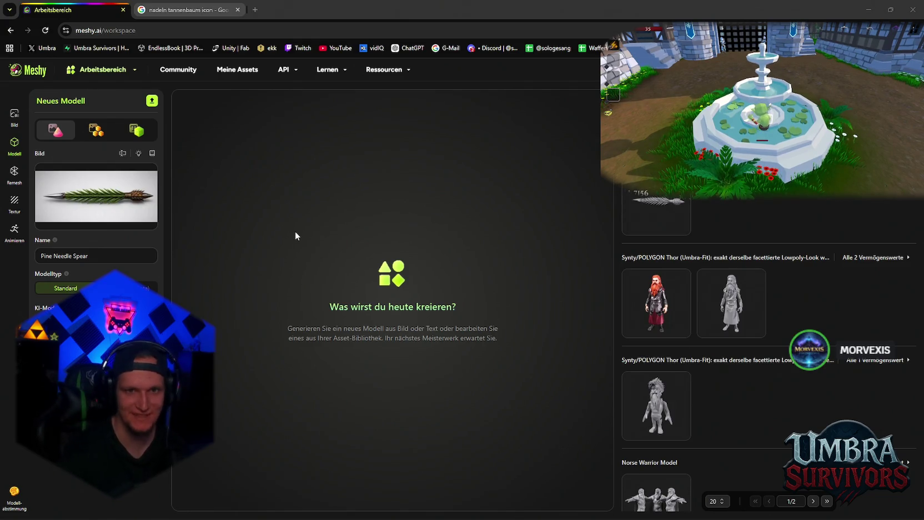
mouse_move(654, 207)
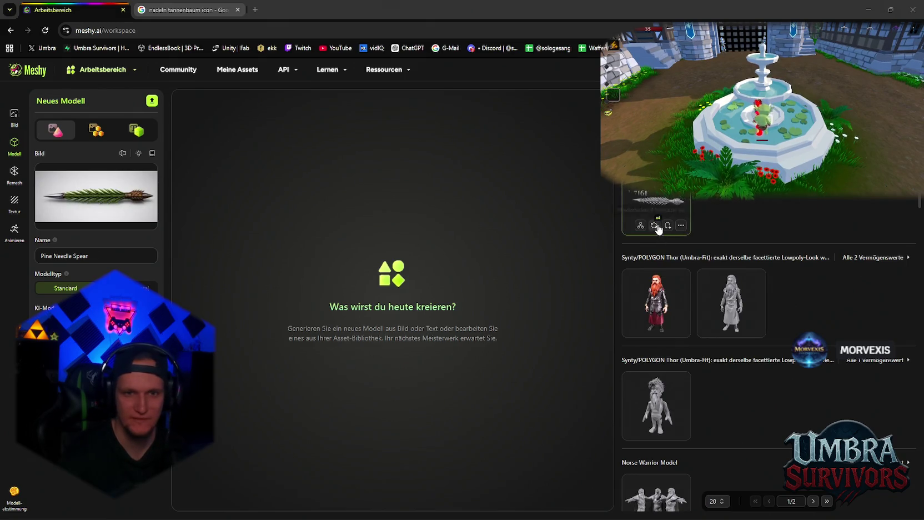
Open the generated spear model, inspect it, and bring up the Textur panel with image input.
left_click(647, 202)
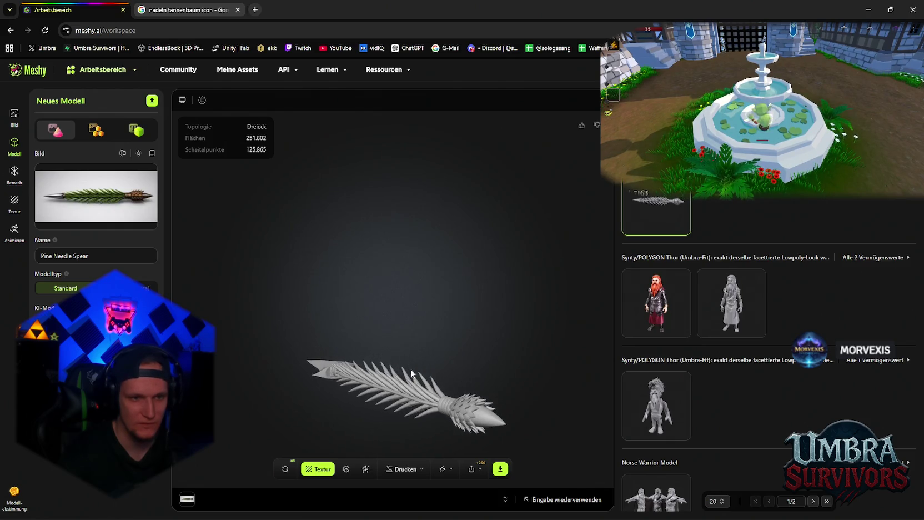
mouse_move(402, 315)
left_mouse_down()
mouse_move(393, 430)
mouse_move(265, 360)
mouse_move(285, 418)
mouse_move(346, 429)
mouse_move(440, 419)
mouse_move(408, 318)
mouse_move(554, 348)
mouse_move(599, 322)
mouse_move(616, 292)
mouse_move(388, 359)
mouse_move(337, 344)
mouse_move(353, 322)
mouse_move(347, 285)
mouse_move(428, 274)
mouse_move(398, 202)
mouse_move(318, 367)
mouse_move(320, 444)
left_mouse_up()
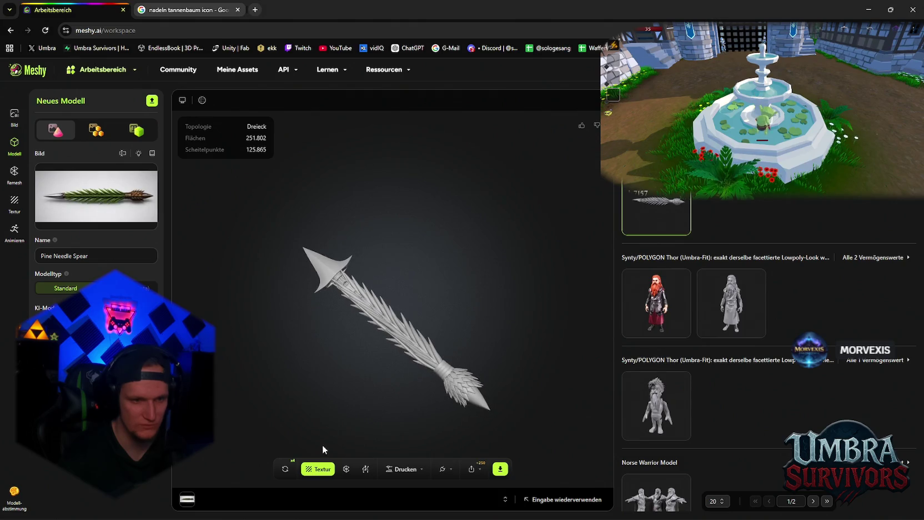
left_click(318, 469)
left_click_drag(423, 325, 467, 289)
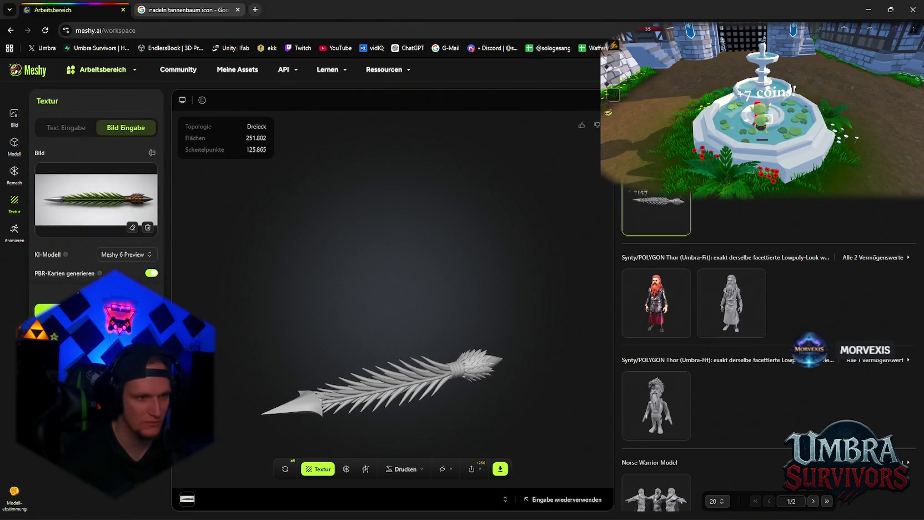
Texture the spear with green needles from the reference image, then open Remesh at 3K triangles.
mouse_move(306, 332)
left_mouse_down()
mouse_move(324, 311)
mouse_move(270, 377)
mouse_move(339, 300)
mouse_move(200, 361)
mouse_move(222, 344)
mouse_move(326, 312)
mouse_move(358, 345)
mouse_move(512, 333)
mouse_move(463, 390)
mouse_move(293, 343)
mouse_move(335, 354)
mouse_move(393, 407)
mouse_move(314, 348)
mouse_move(281, 340)
left_mouse_up()
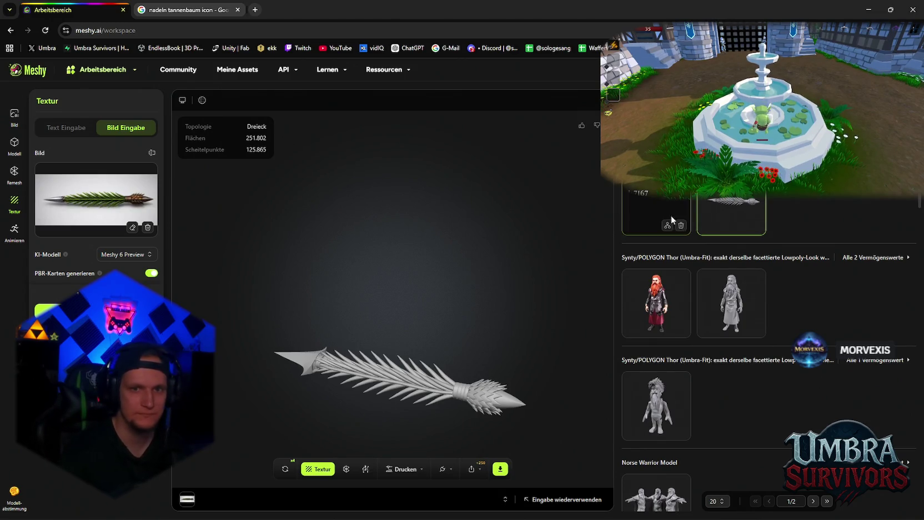
left_click_drag(281, 344, 389, 317)
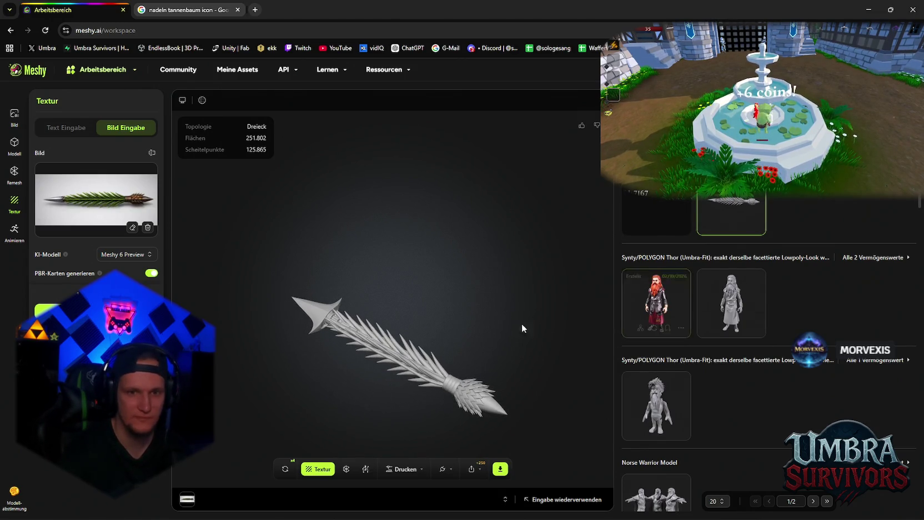
left_click(655, 300)
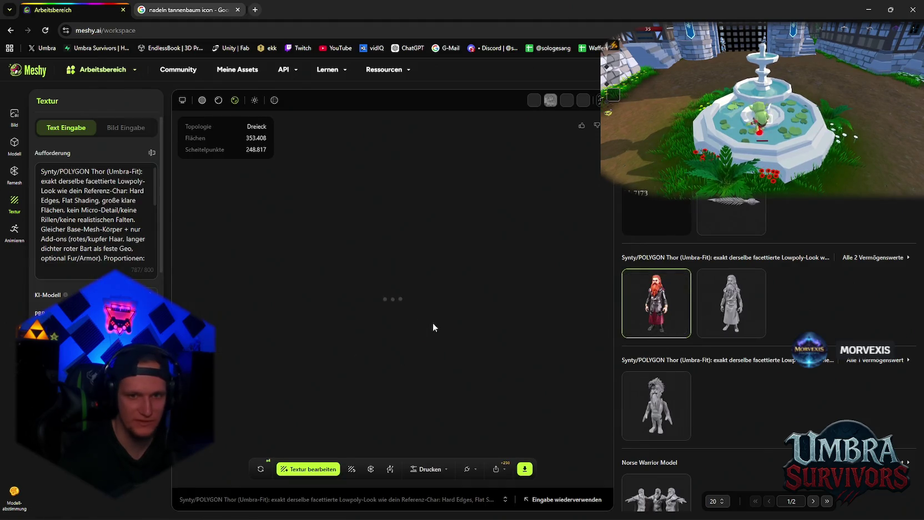
mouse_move(436, 293)
left_mouse_down()
mouse_move(436, 230)
mouse_move(420, 207)
mouse_move(375, 241)
mouse_move(409, 295)
mouse_move(643, 307)
mouse_move(444, 309)
mouse_move(481, 294)
left_mouse_up()
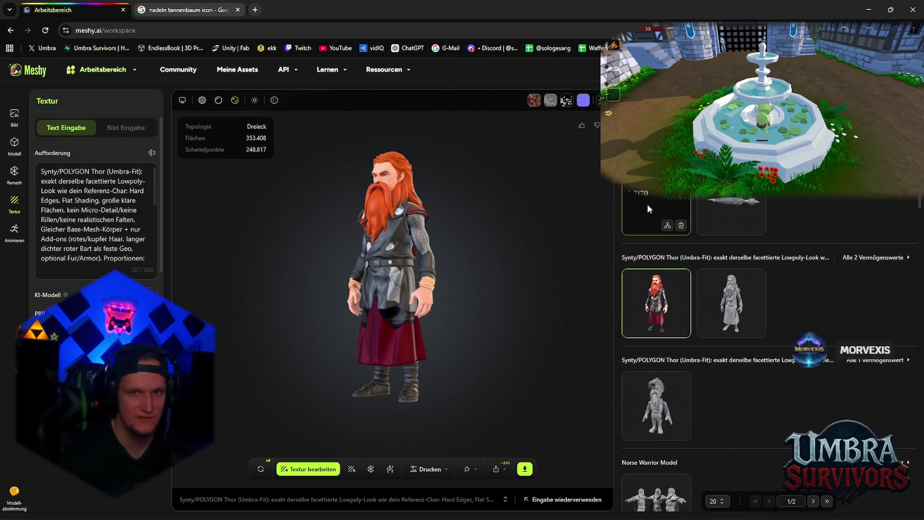
left_click(647, 204)
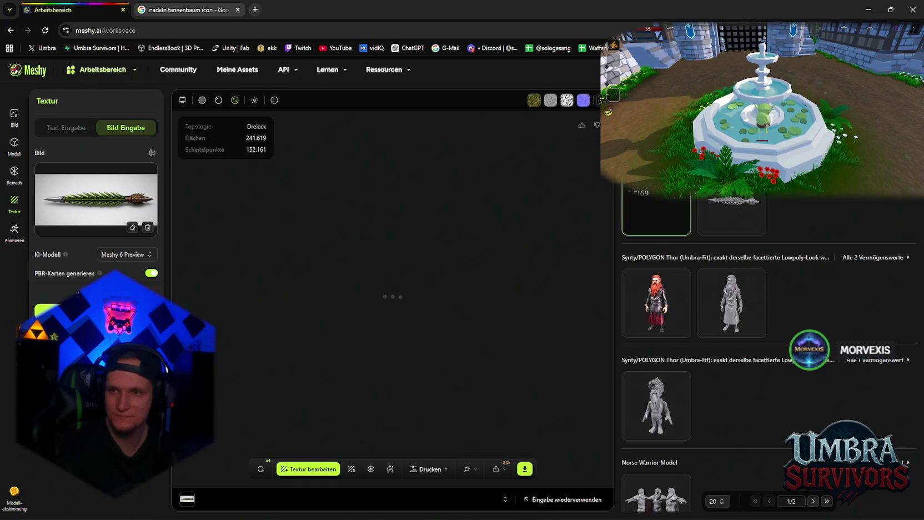
mouse_move(394, 413)
left_mouse_down()
mouse_move(442, 408)
mouse_move(480, 373)
mouse_move(438, 413)
mouse_move(435, 406)
left_mouse_up()
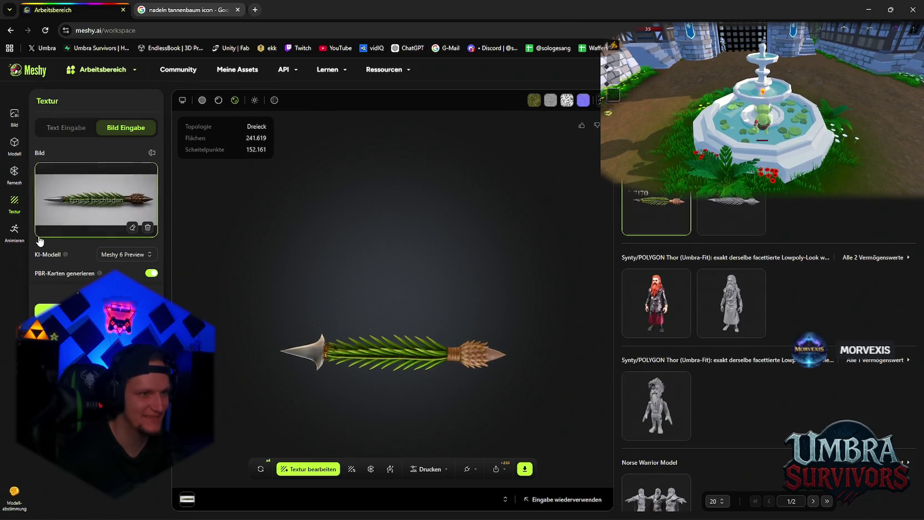
left_click(371, 468)
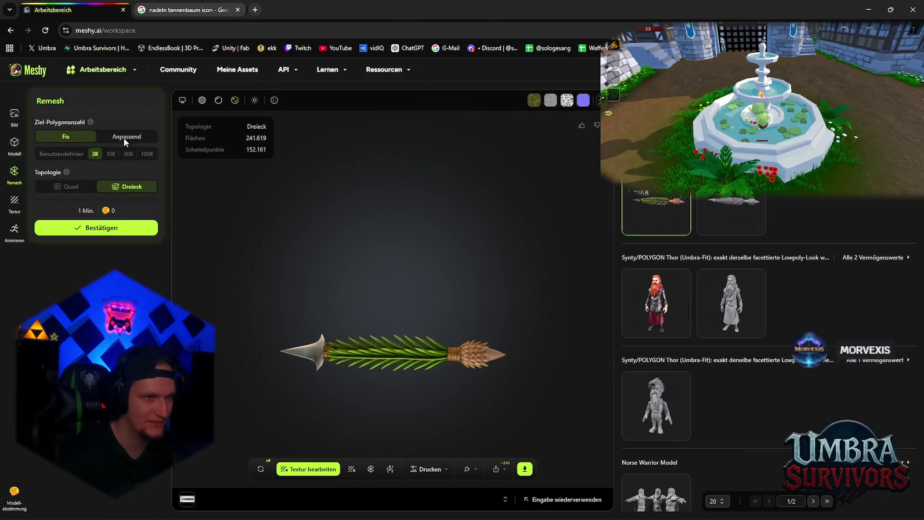
Remesh the spear with a fixed 3K triangle target and orbit it to check its shape.
left_click(61, 155)
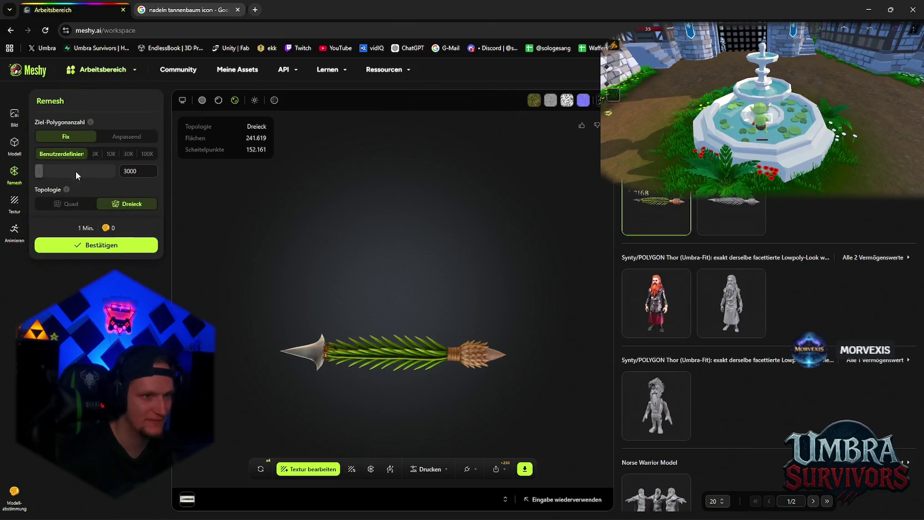
left_click(118, 137)
left_click(69, 138)
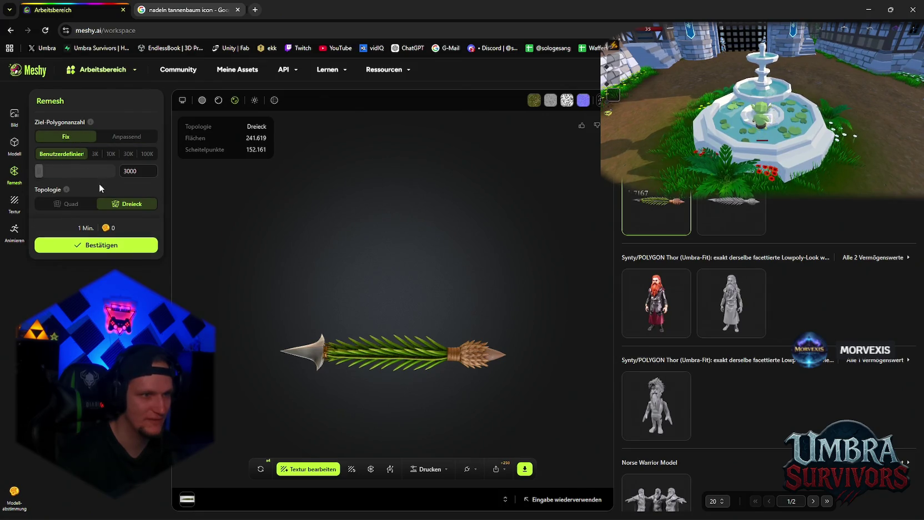
left_click(95, 154)
left_click(94, 230)
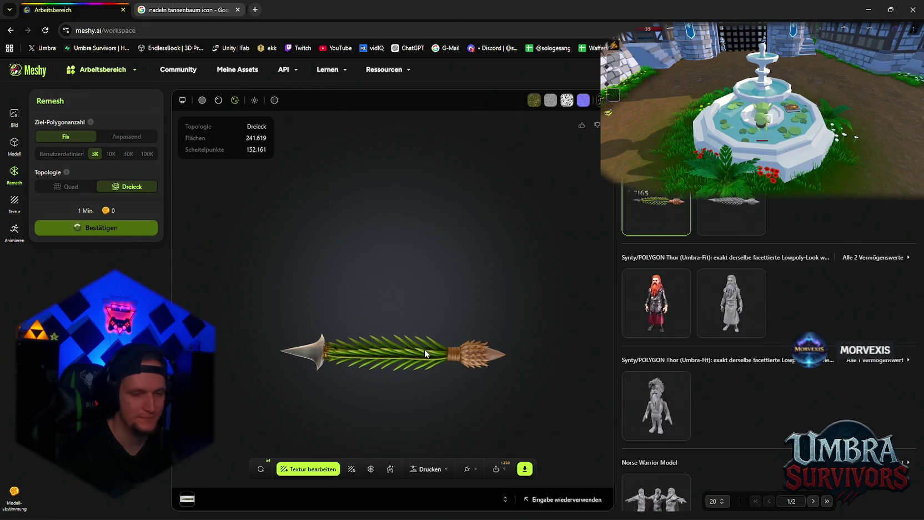
mouse_move(416, 325)
left_mouse_down()
mouse_move(372, 229)
mouse_move(397, 396)
mouse_move(436, 335)
mouse_move(433, 353)
left_mouse_up()
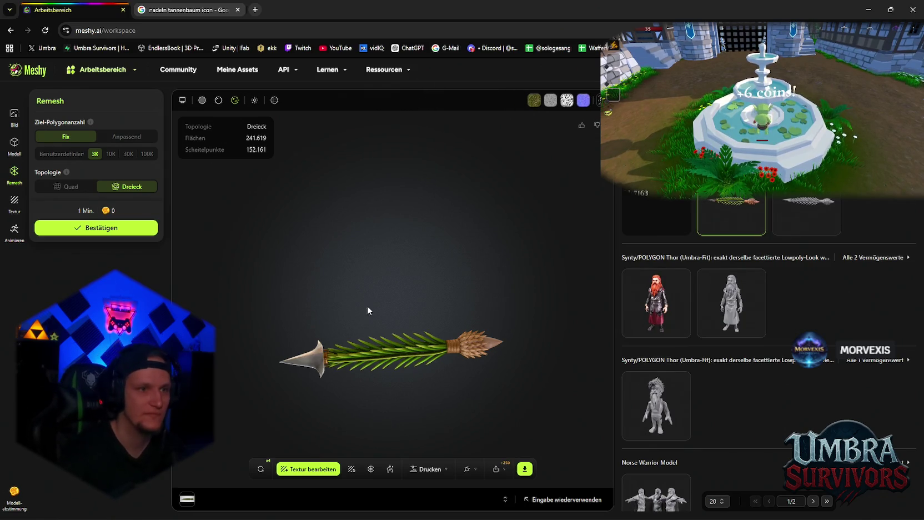
mouse_move(366, 306)
left_mouse_down()
mouse_move(358, 286)
mouse_move(249, 274)
mouse_move(315, 194)
mouse_move(459, 322)
mouse_move(431, 345)
mouse_move(321, 335)
mouse_move(456, 356)
mouse_move(472, 294)
mouse_move(460, 251)
mouse_move(393, 377)
mouse_move(384, 361)
mouse_move(375, 501)
mouse_move(391, 339)
mouse_move(342, 381)
mouse_move(256, 401)
mouse_move(301, 358)
mouse_move(355, 389)
mouse_move(407, 401)
mouse_move(316, 311)
mouse_move(263, 442)
mouse_move(482, 337)
mouse_move(232, 340)
mouse_move(491, 371)
mouse_move(281, 305)
mouse_move(485, 362)
mouse_move(253, 373)
mouse_move(460, 311)
mouse_move(274, 317)
mouse_move(488, 366)
mouse_move(228, 263)
mouse_move(453, 258)
mouse_move(270, 320)
mouse_move(438, 357)
mouse_move(302, 331)
mouse_move(305, 364)
left_mouse_up()
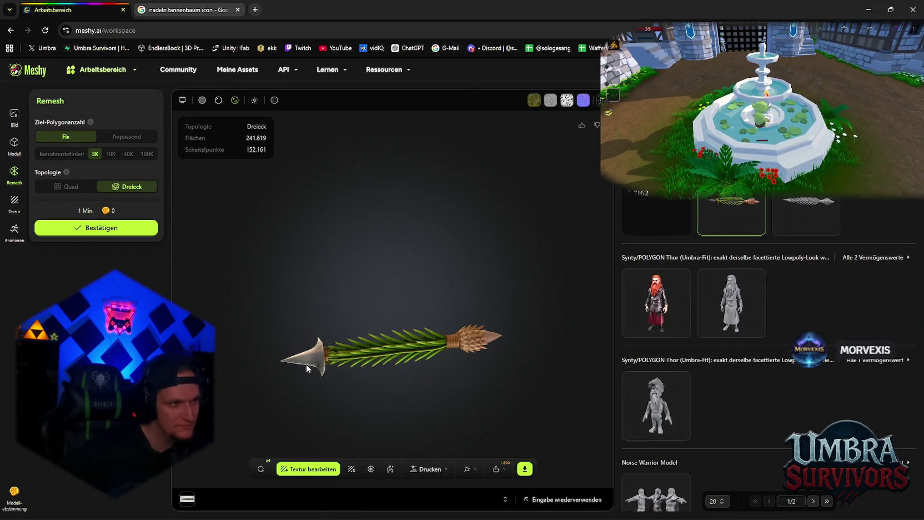
mouse_move(306, 364)
left_mouse_down()
mouse_move(505, 302)
mouse_move(438, 292)
mouse_move(445, 321)
left_mouse_up()
mouse_move(644, 314)
left_mouse_down()
mouse_move(572, 387)
mouse_move(327, 358)
mouse_move(251, 375)
mouse_move(312, 375)
mouse_move(391, 393)
mouse_move(428, 354)
mouse_move(382, 433)
mouse_move(262, 356)
mouse_move(223, 292)
mouse_move(413, 283)
mouse_move(477, 300)
mouse_move(466, 254)
mouse_move(388, 311)
mouse_move(319, 385)
mouse_move(284, 374)
mouse_move(497, 387)
mouse_move(301, 298)
mouse_move(343, 435)
mouse_move(413, 415)
mouse_move(439, 350)
mouse_move(292, 392)
mouse_move(257, 343)
mouse_move(368, 293)
mouse_move(337, 251)
mouse_move(368, 348)
mouse_move(666, 364)
left_mouse_up()
Load the remeshed 2,989-face spear and start downloading it as fbx.
scroll(672, 361, "down", 5)
scroll(663, 353, "down", 3)
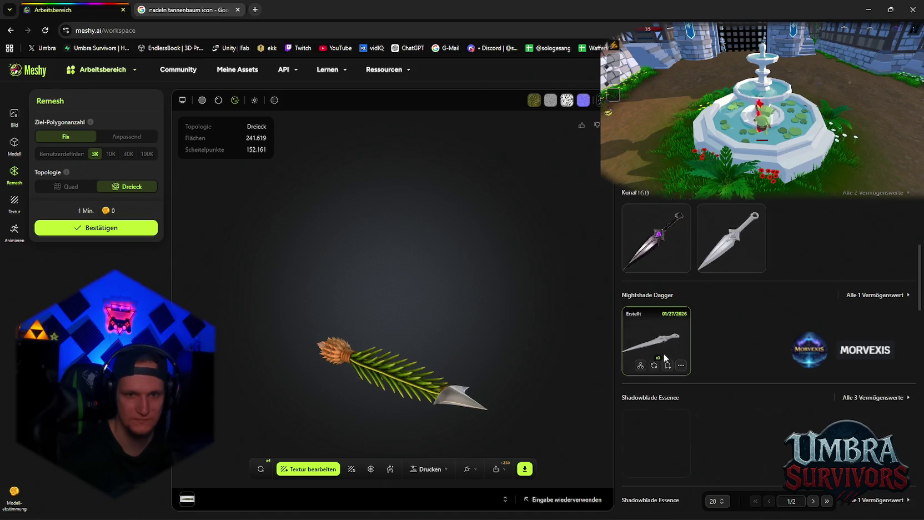
scroll(663, 353, "up", 4)
scroll(659, 352, "down", 6)
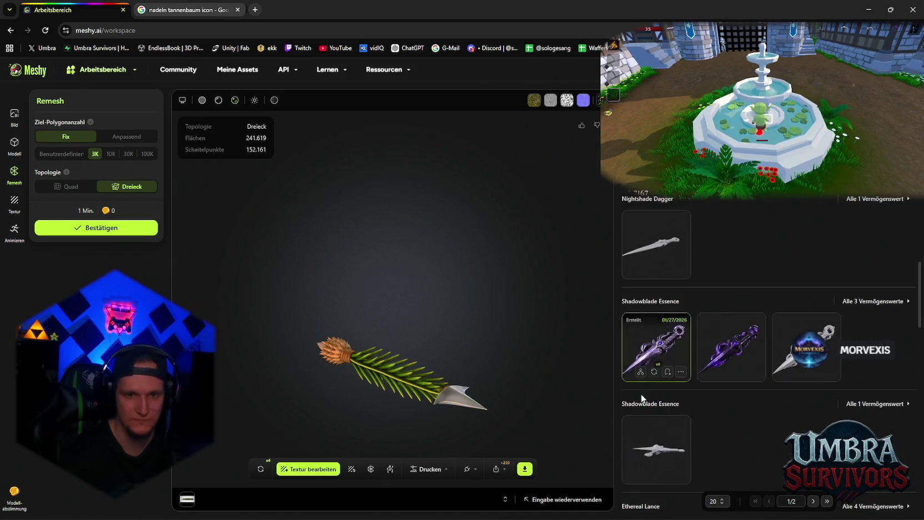
scroll(662, 387, "up", 5)
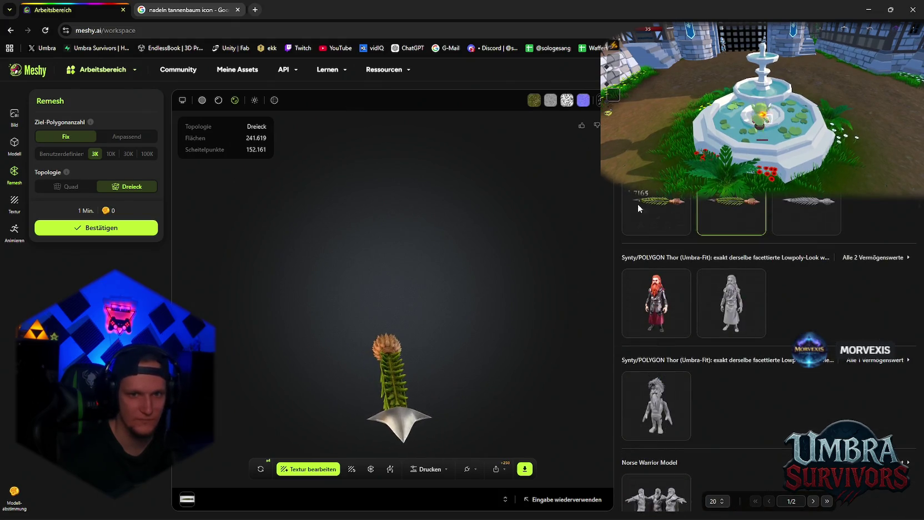
left_click(637, 203)
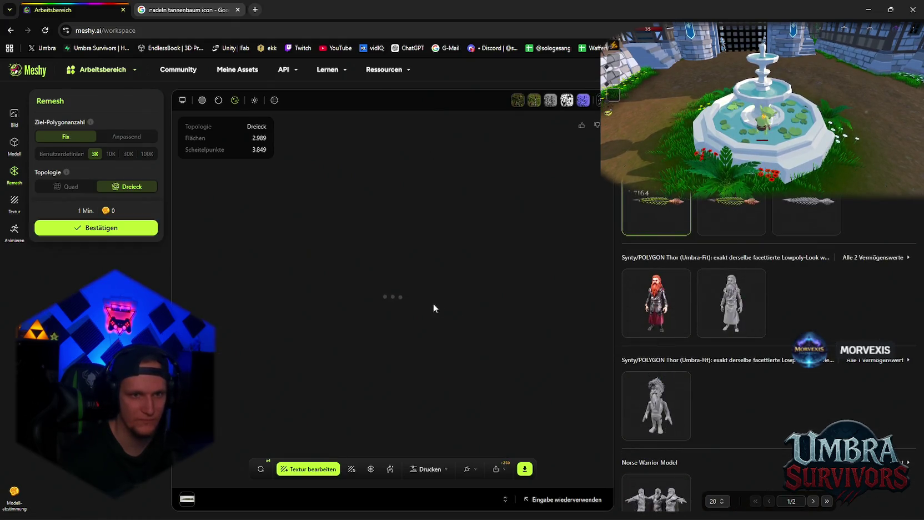
mouse_move(509, 251)
left_mouse_down()
mouse_move(524, 247)
mouse_move(559, 324)
mouse_move(561, 373)
mouse_move(465, 335)
left_mouse_up()
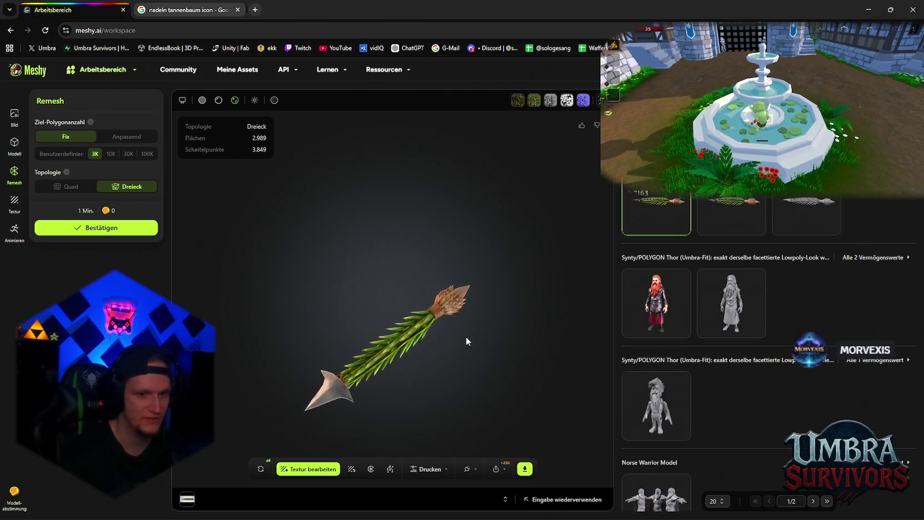
left_click(524, 468)
left_click(512, 443)
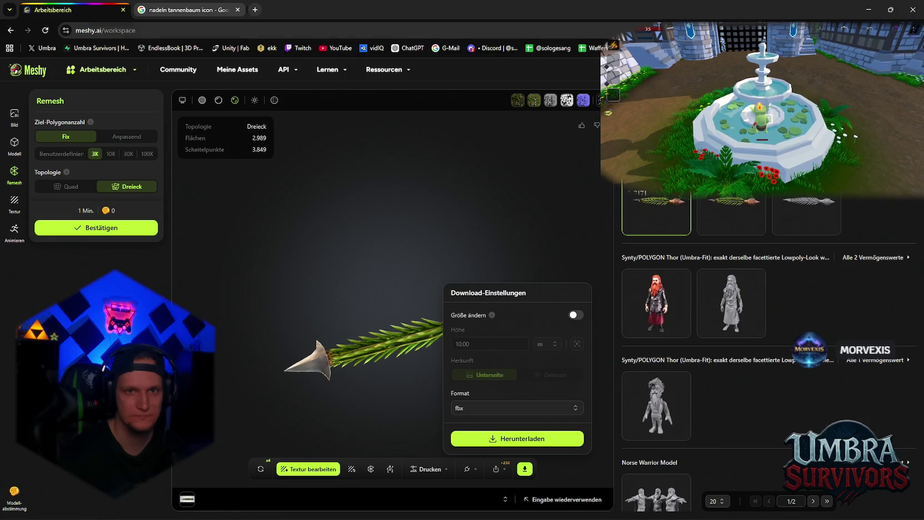
Switch from the browser to the Unity editor with Alt+Tab.
key("alt+Tab")
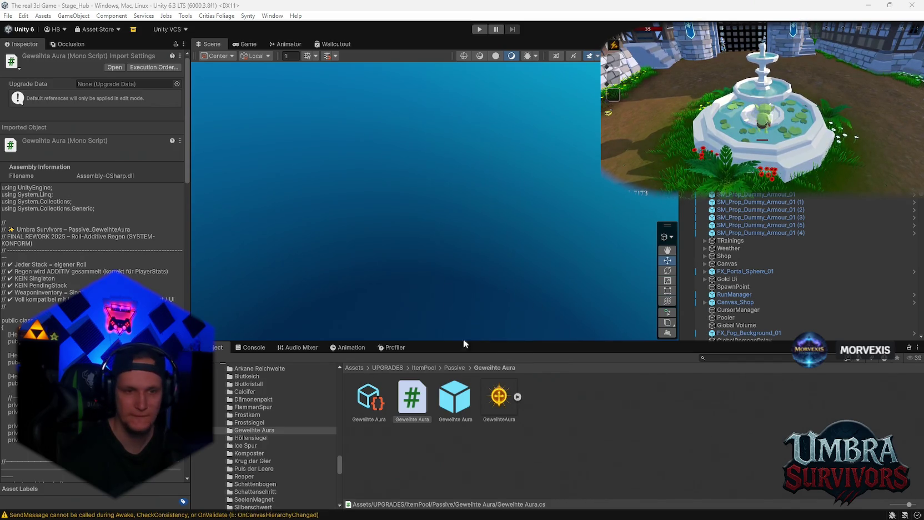
Open the context menu of the first NewEmptyCSharpScript in PLAYER/Skin/Waldschrat.
mouse_move(378, 515)
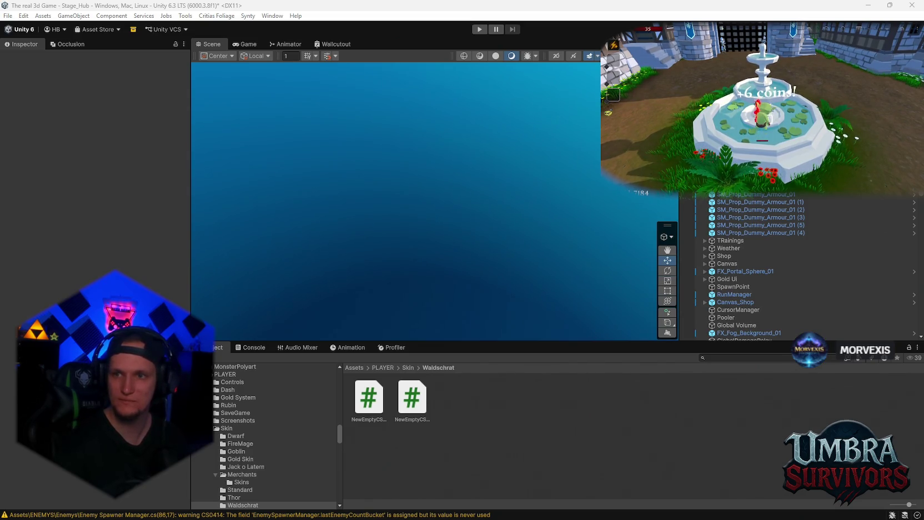
right_click(367, 408)
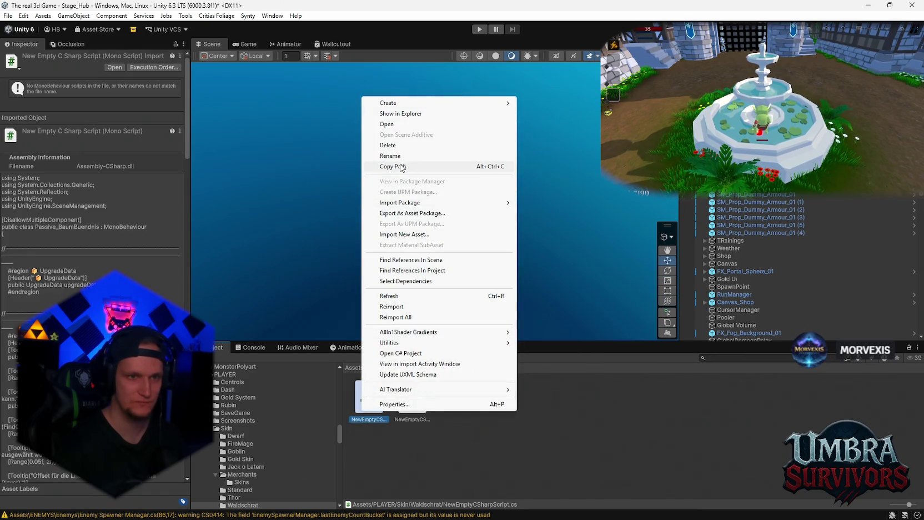
Rename the first empty script to BaumBuendnis.
left_click(391, 156)
type("BaumBuendnis")
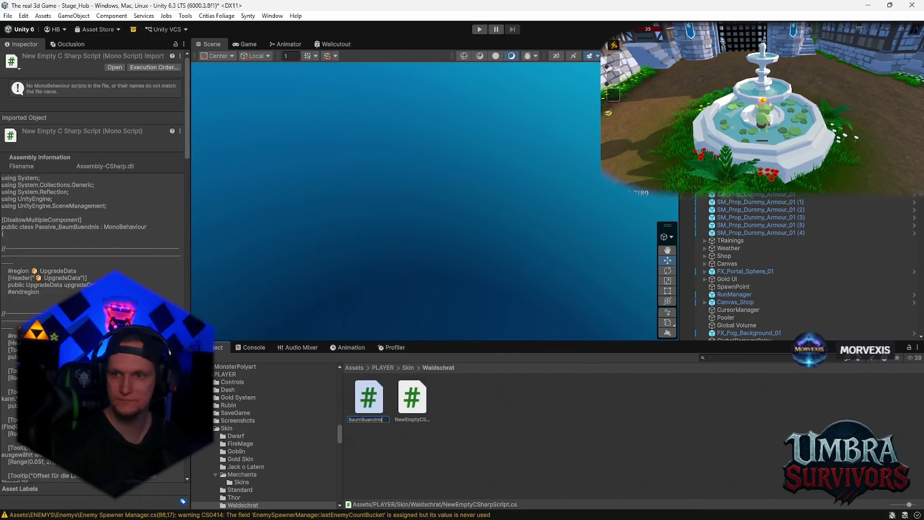
key("Return")
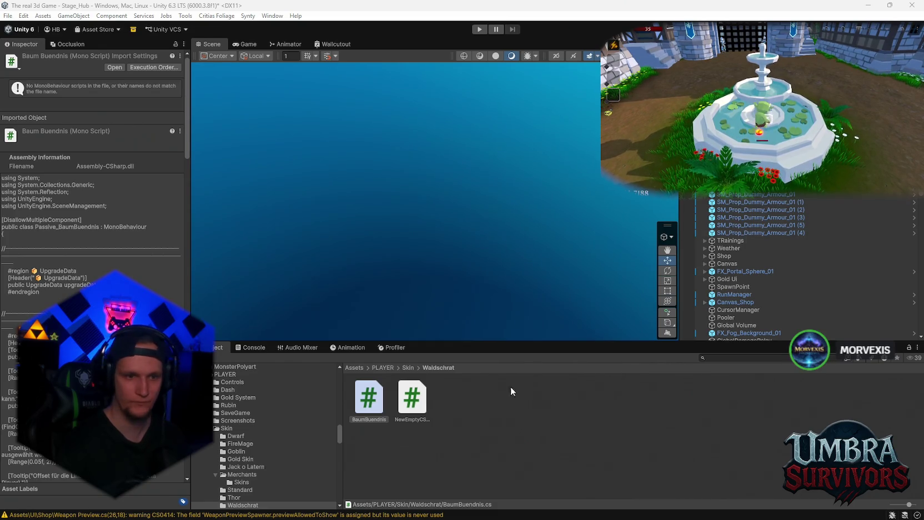
Rename the second script to TreeNeedleProjectile.
right_click(409, 403)
left_click(436, 150)
type("TreeNeedleProjectile")
key("Return")
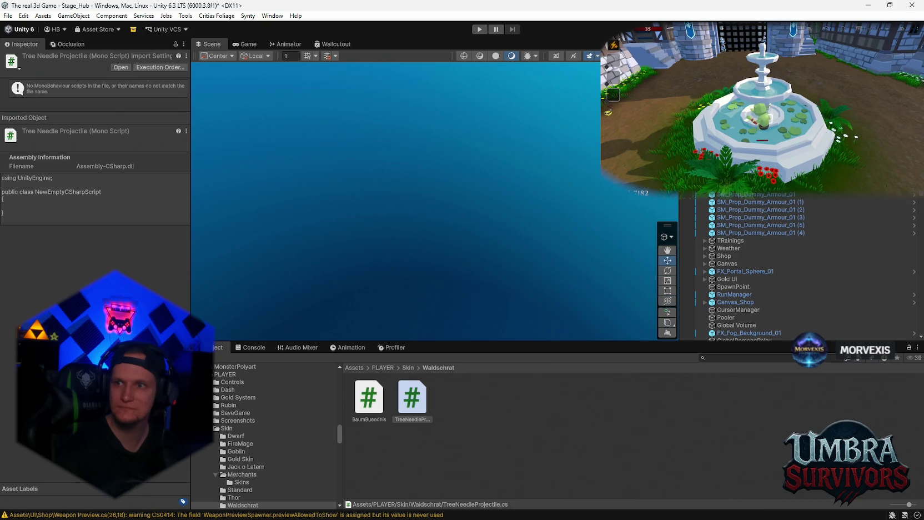
left_click(498, 403)
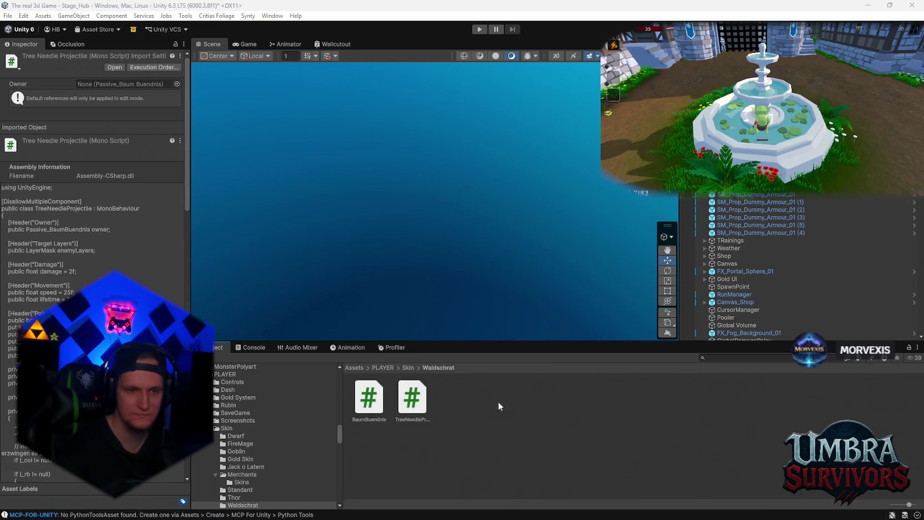
right_click(475, 436)
Create an Upgrade Data asset named Waldschrat in the Waldschrat folder.
mouse_move(503, 129)
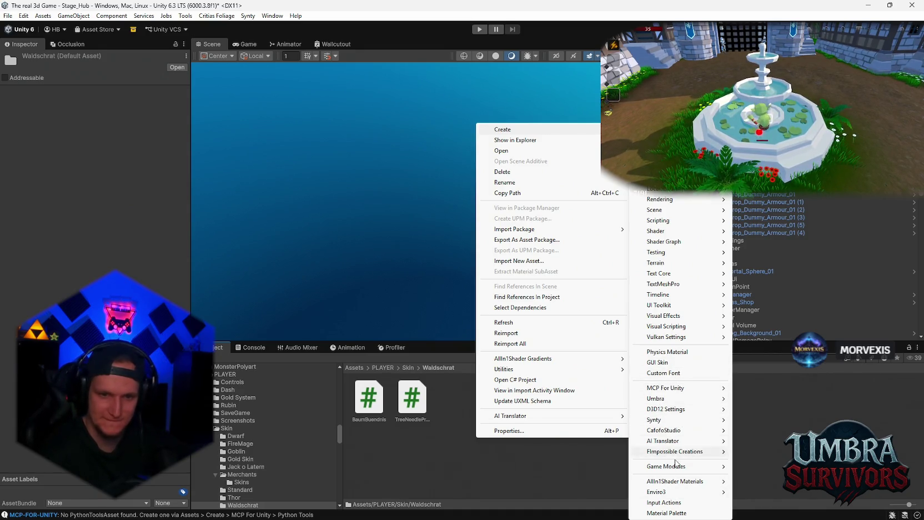
mouse_move(669, 400)
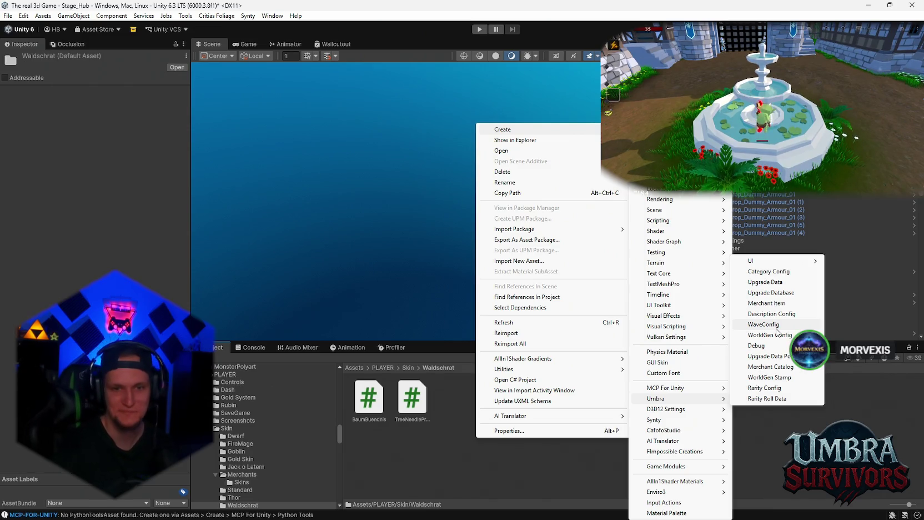
left_click(765, 281)
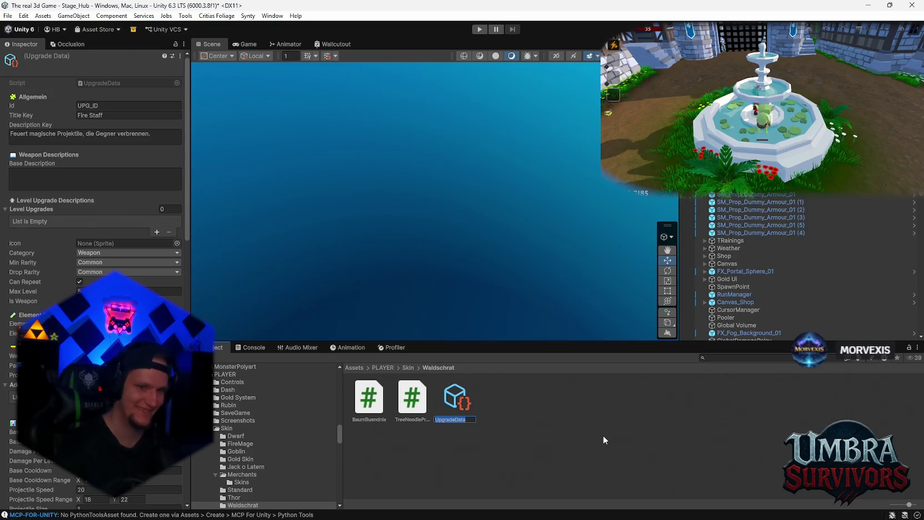
type("Wald")
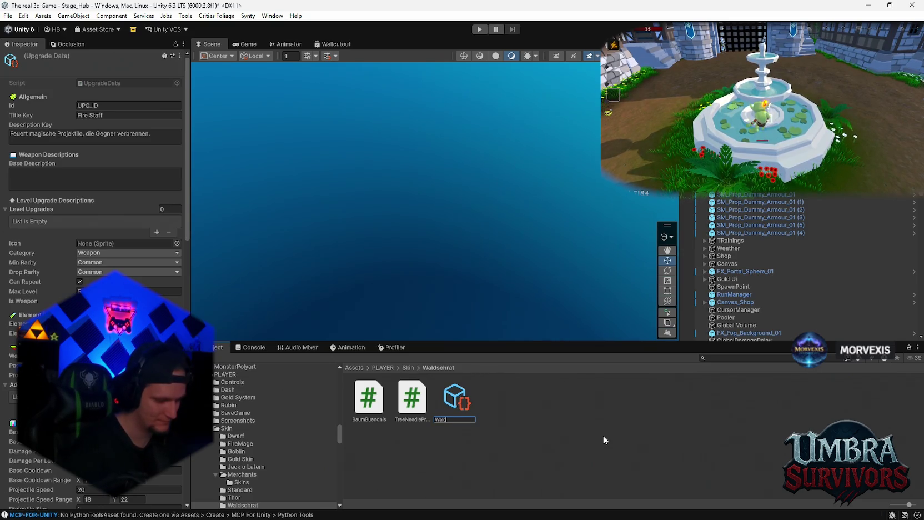
type("schrat")
key("Return")
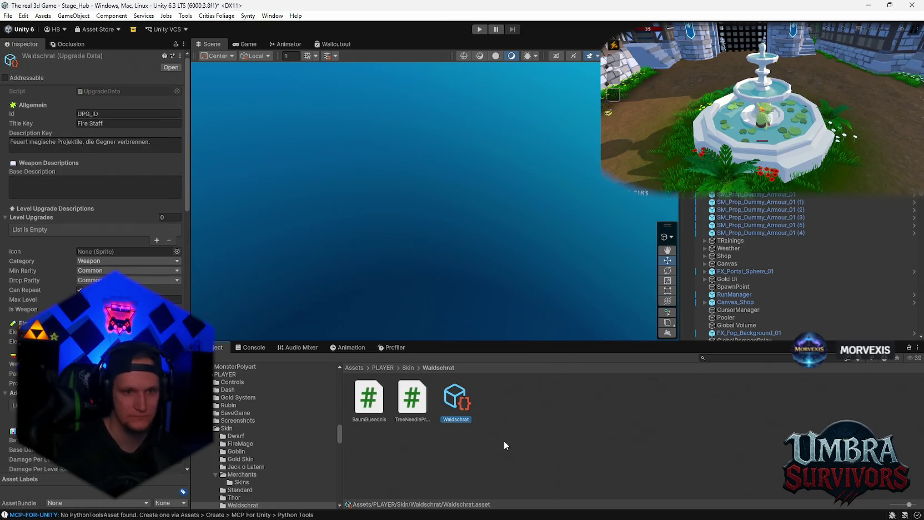
Add a new empty GameObject to the scene from the Hierarchy.
right_click(505, 444)
right_click(682, 305)
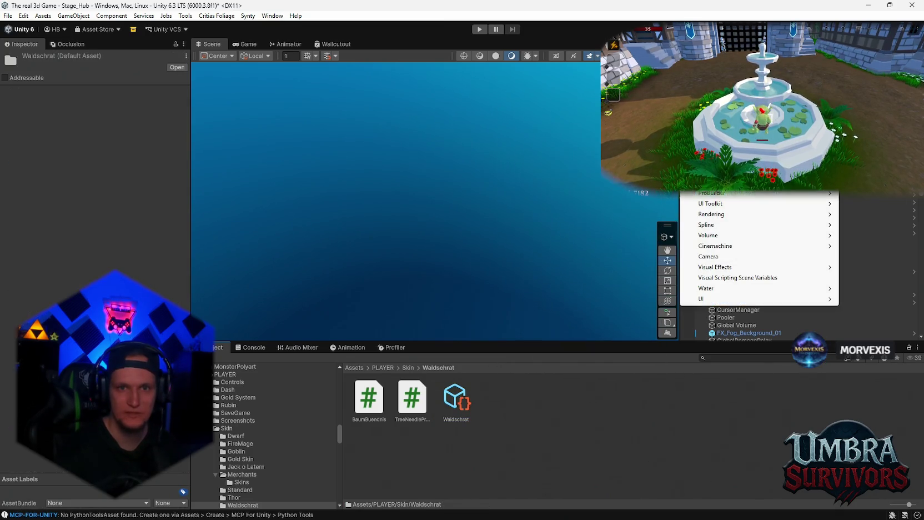
left_click(716, 97)
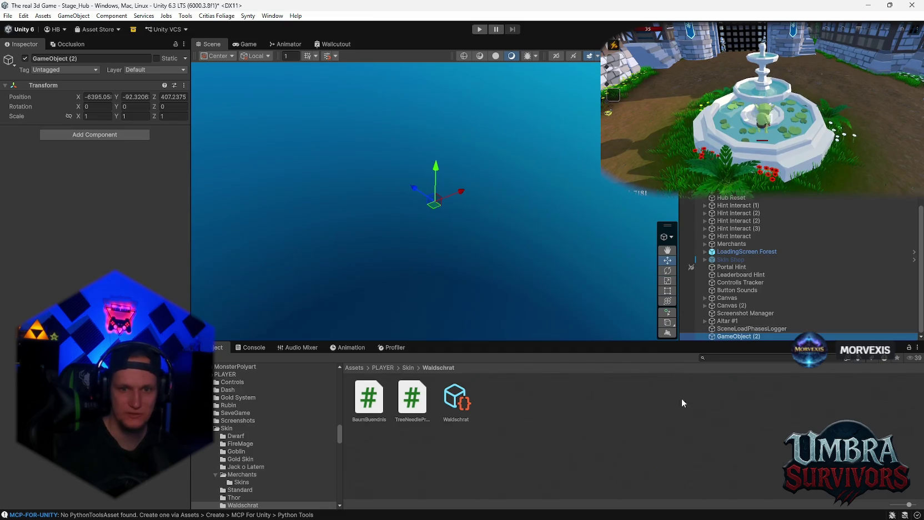
Make GameObject (2) a prefab in Waldschrat, inspect the new assets, and begin a 'forest' search.
left_click_drag(728, 336, 588, 395)
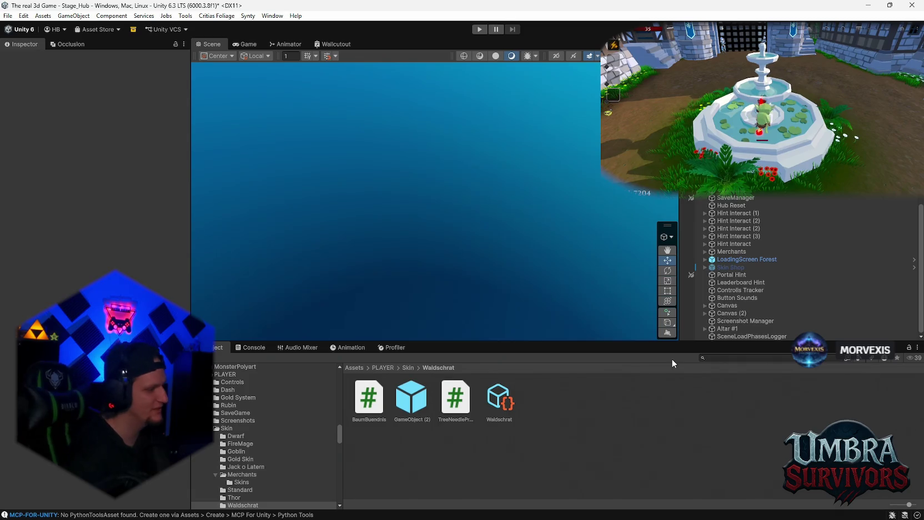
left_click(500, 396)
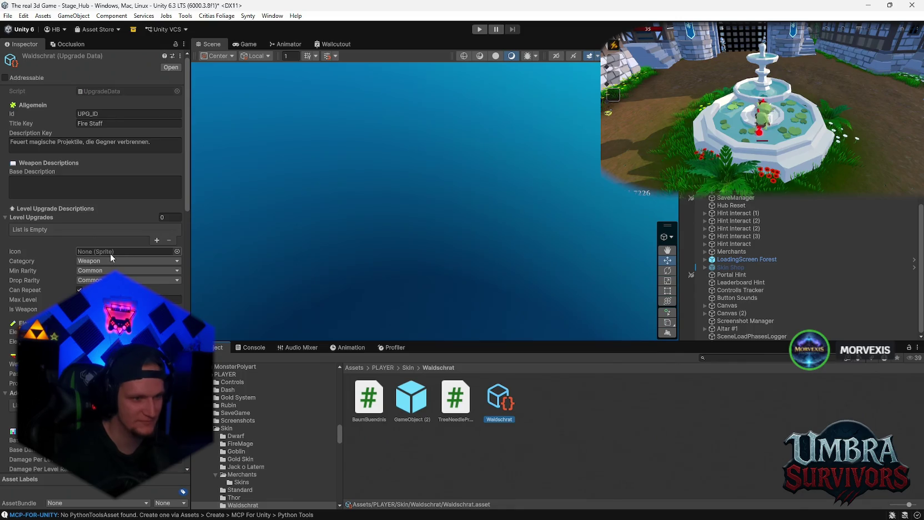
left_click(411, 397)
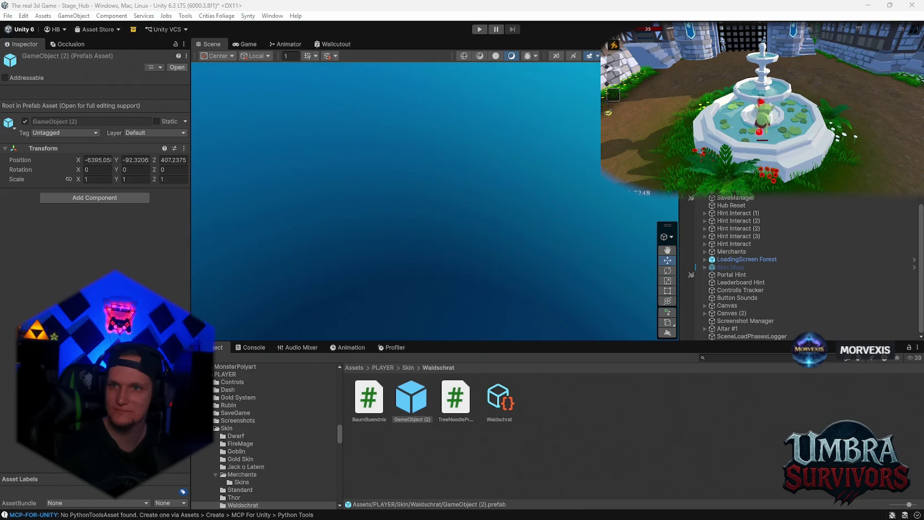
left_click(714, 359)
type("forest")
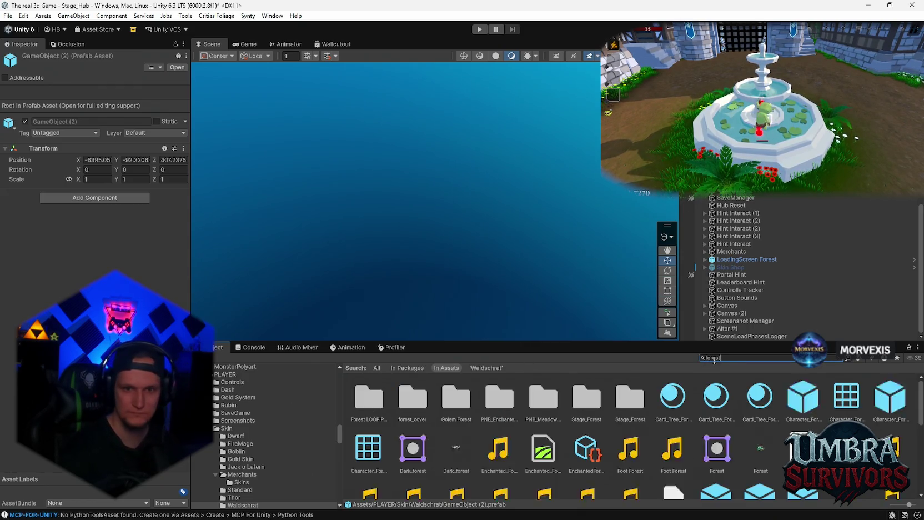
Open the Stage_Forest prefabs folder and select the Trans tree prefabs.
left_click(419, 418)
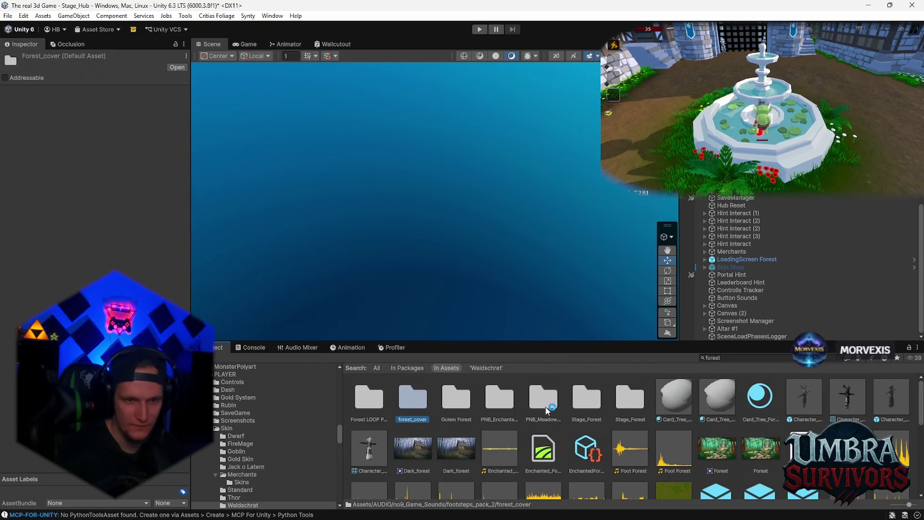
left_click(599, 414)
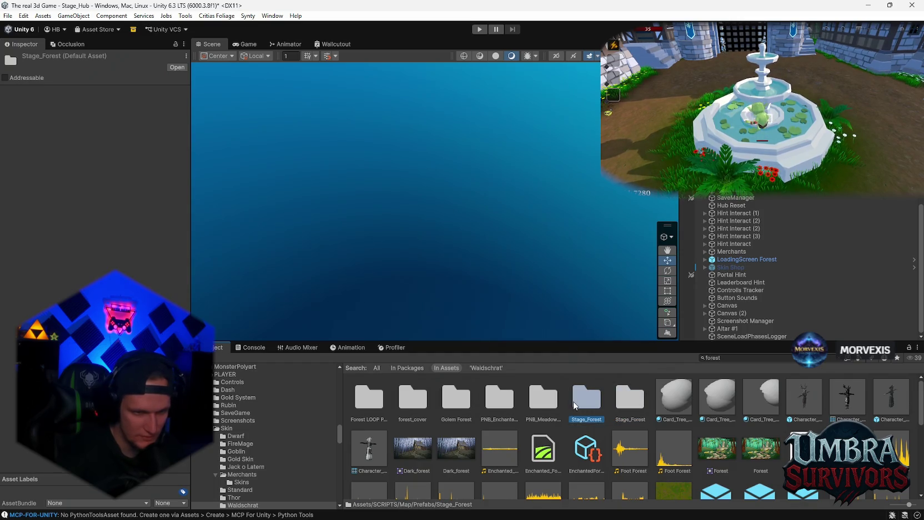
left_click(633, 408)
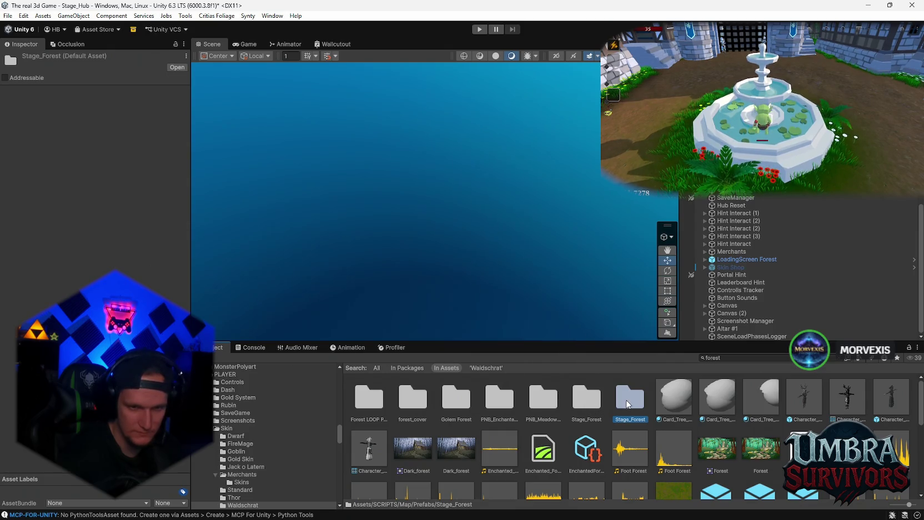
double_click(627, 403)
scroll(570, 408, "down", 5)
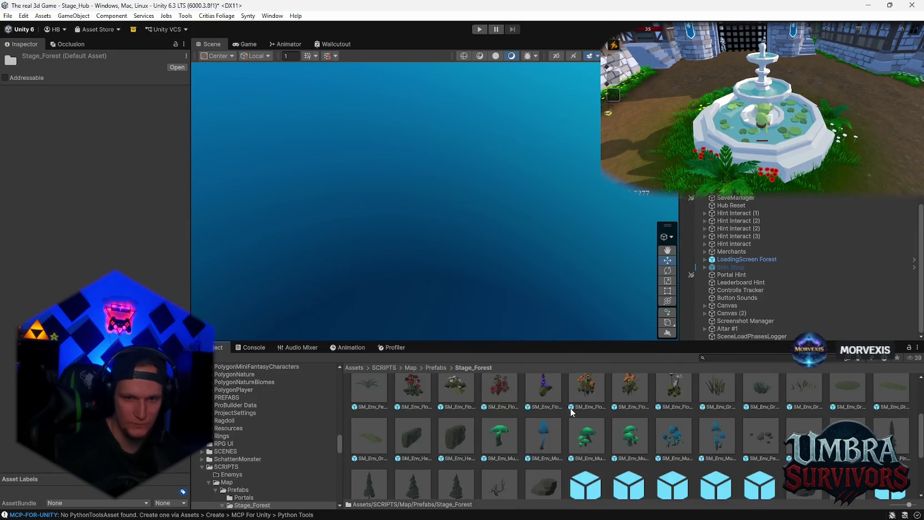
scroll(572, 411, "down", 5)
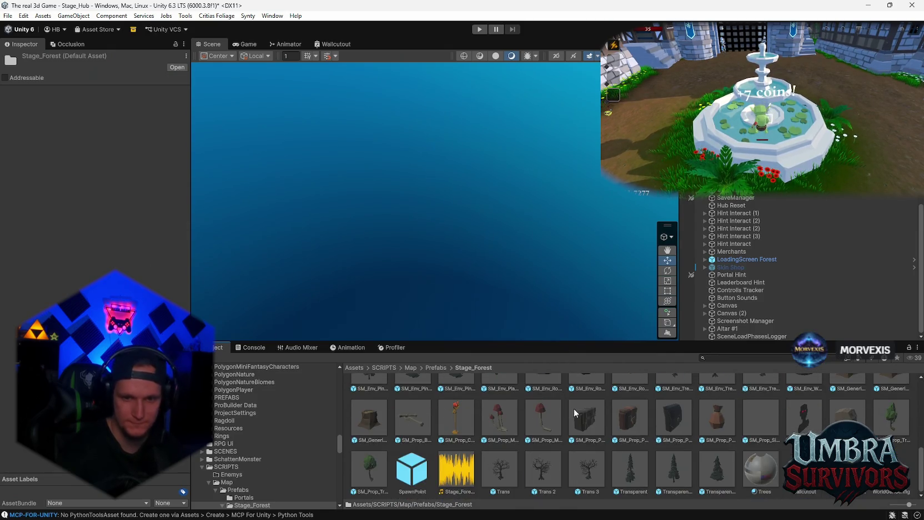
left_click(504, 480)
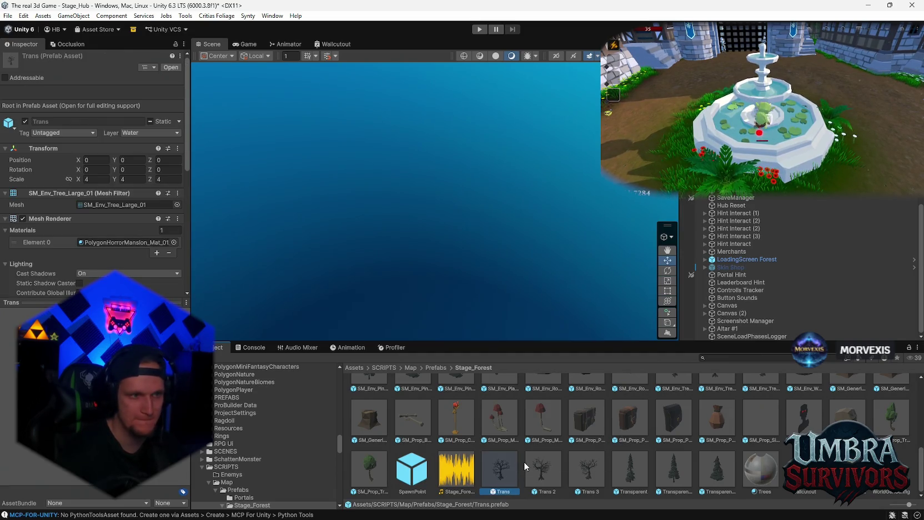
left_click(547, 470, "shift")
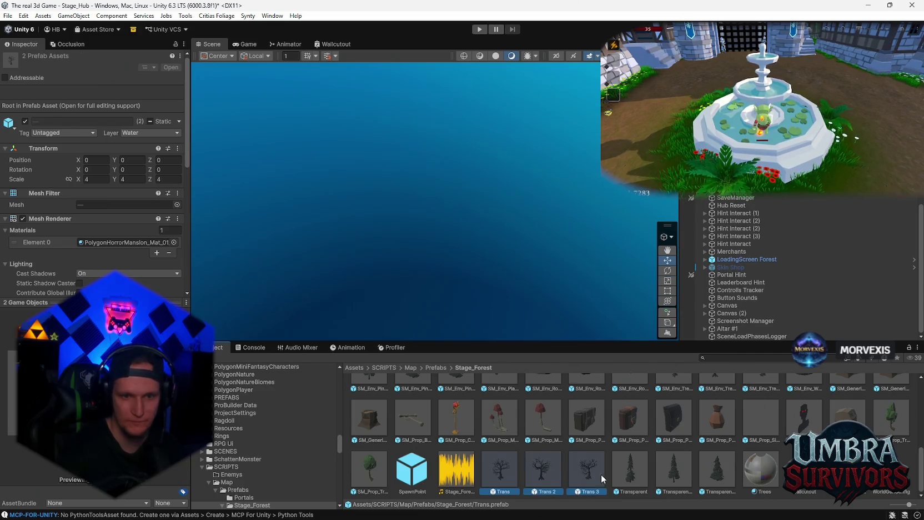
left_click(712, 473, "shift")
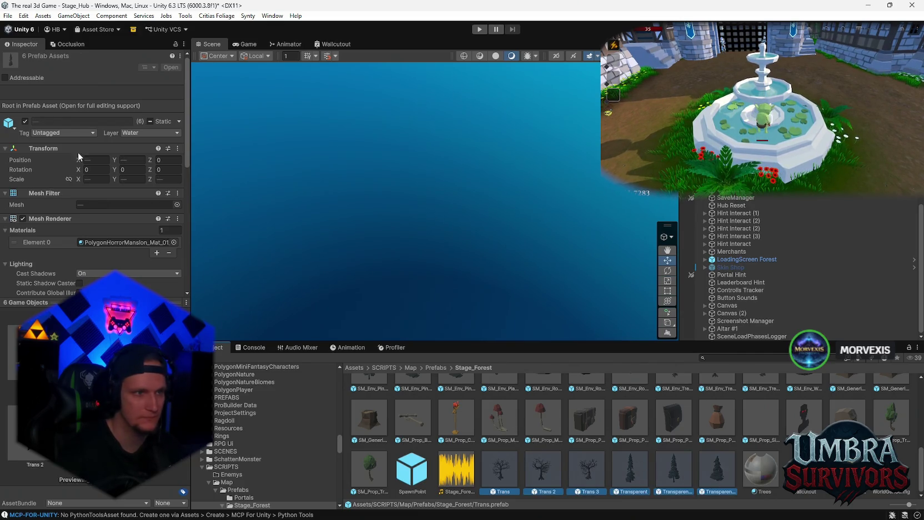
Add a new tag named Bäume.
left_click(72, 133)
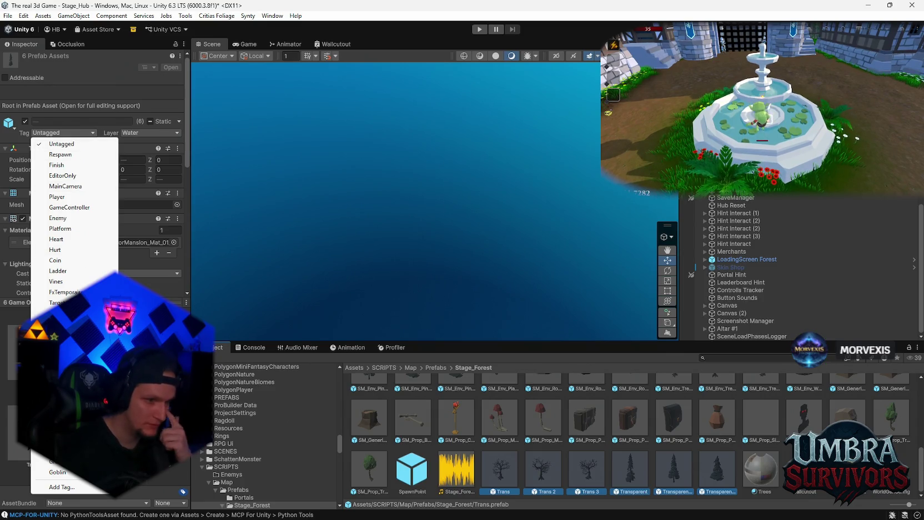
left_click(59, 487)
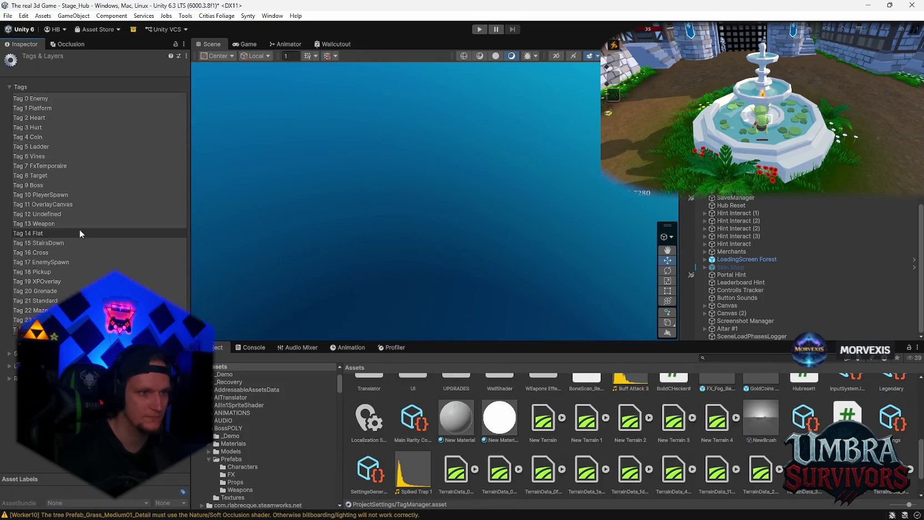
left_click(181, 340)
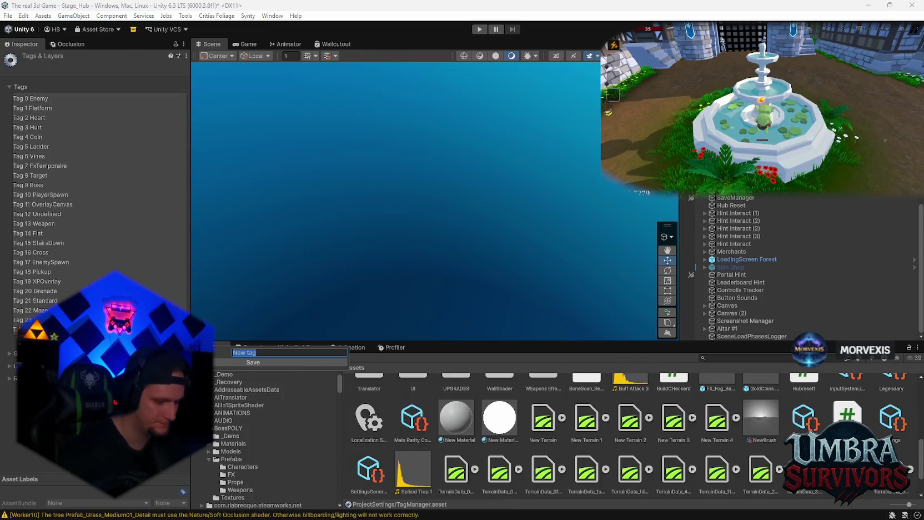
type("Bäume")
key("Return")
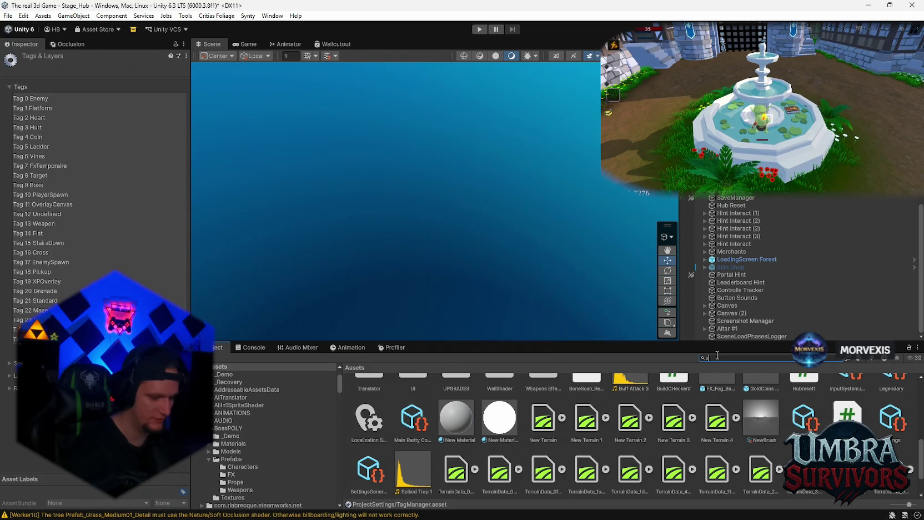
type("stage_")
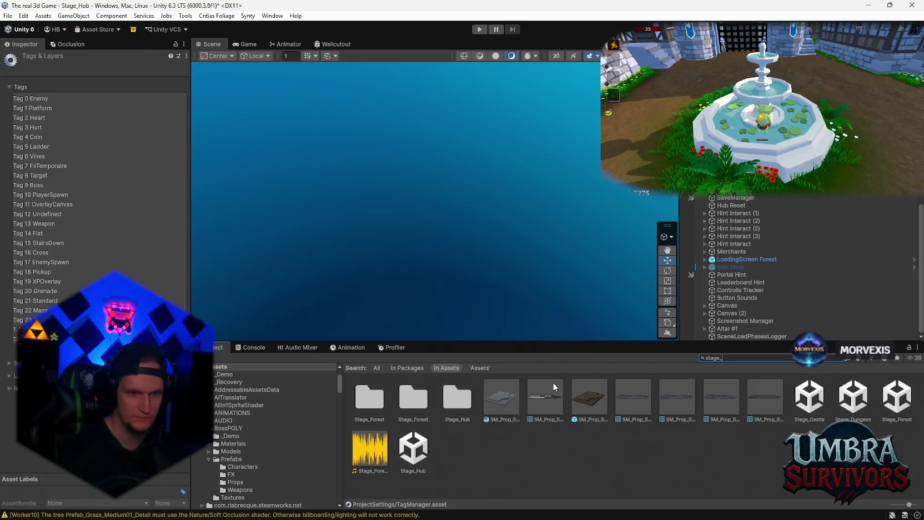
Tag the six tree prefabs from Trans onward as Bäume and select a pine prefab.
double_click(422, 403)
scroll(494, 422, "down", 5)
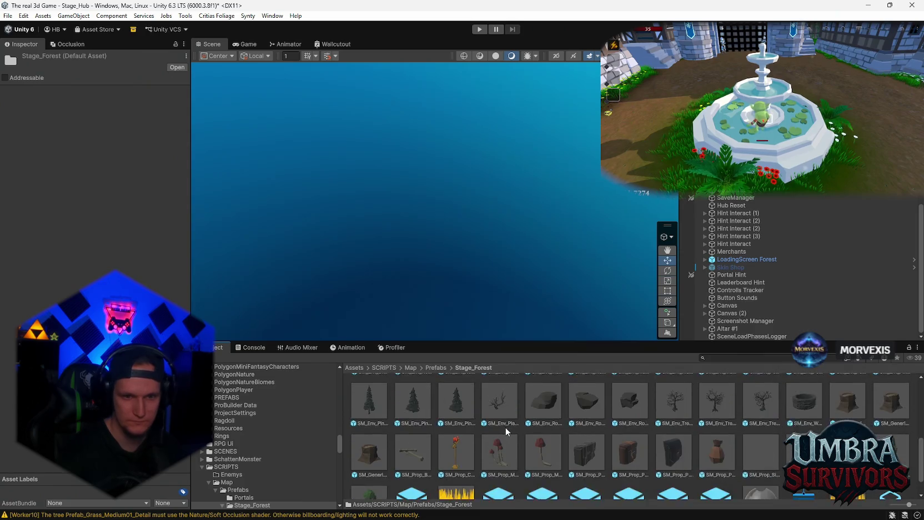
left_click_drag(508, 476, 716, 477)
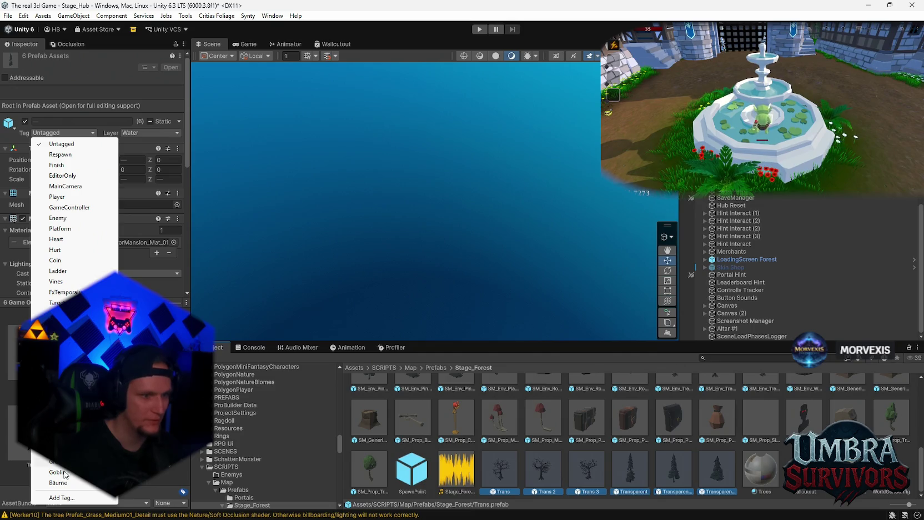
left_click(58, 483)
scroll(722, 450, "up", 3)
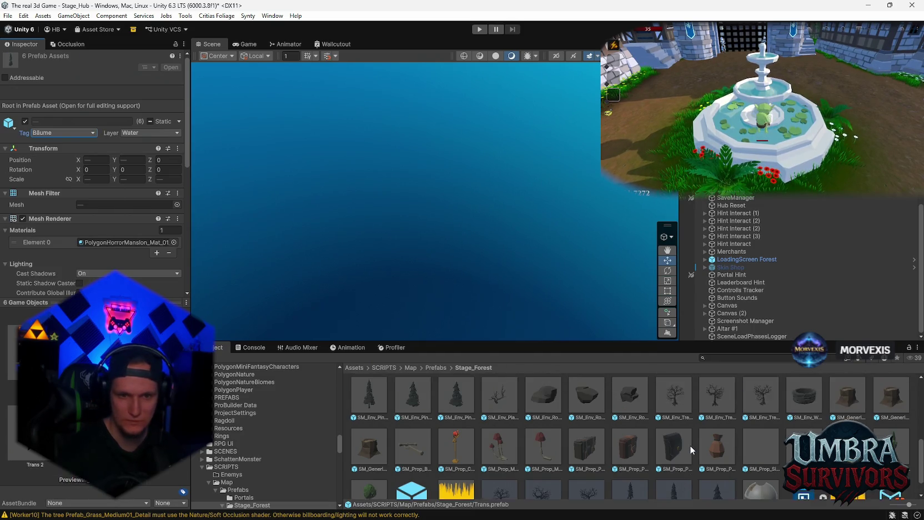
scroll(468, 441, "down", 1)
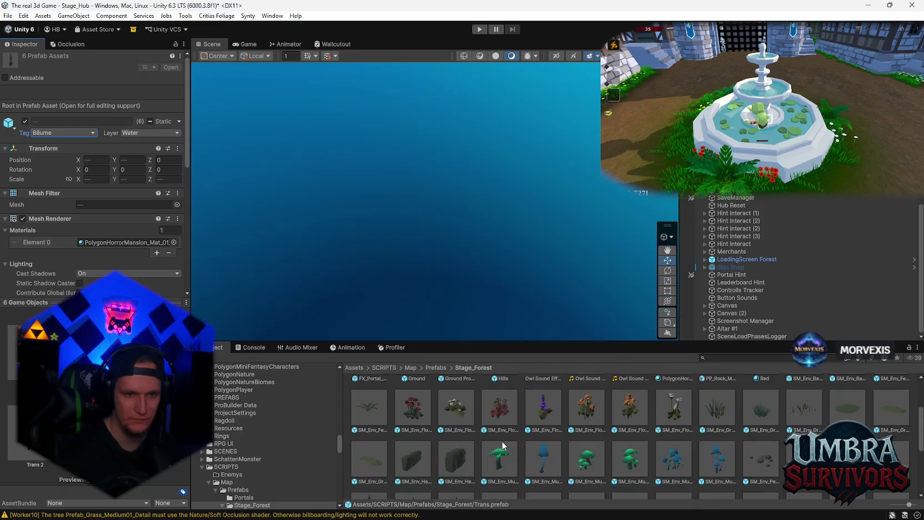
left_click(450, 453)
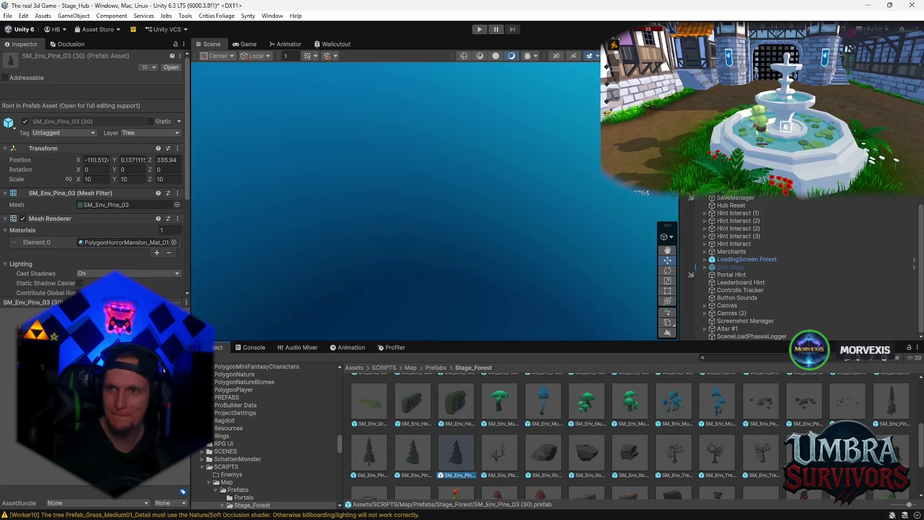
Search 'skins' and open the PLAYER/Skin/Merchants/Waldschrat folder.
left_click(253, 347)
left_click(220, 348)
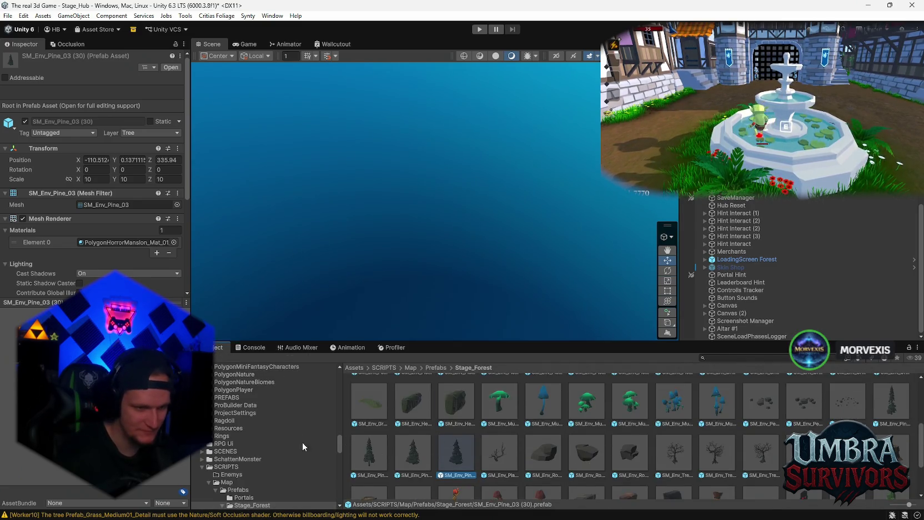
scroll(272, 461, "down", 2)
scroll(272, 460, "down", 2)
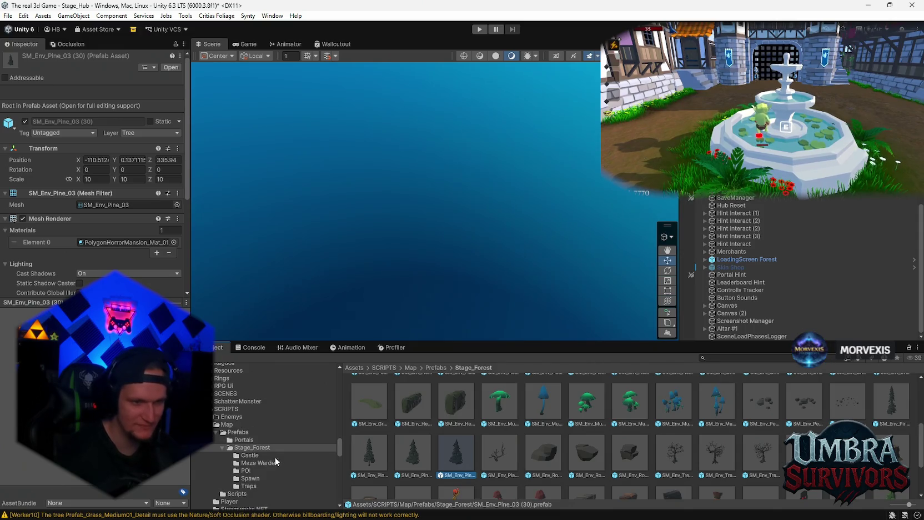
left_click(726, 357)
type("skins")
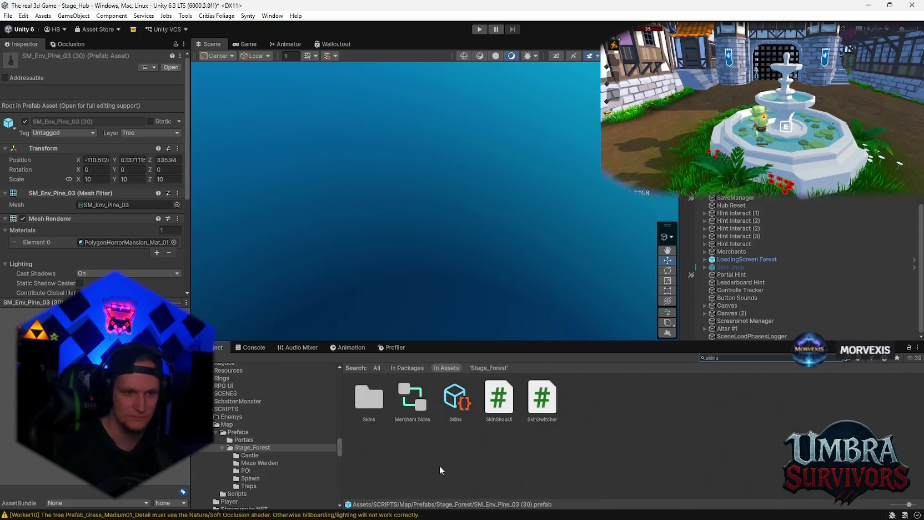
double_click(371, 392)
scroll(259, 431, "up", 5)
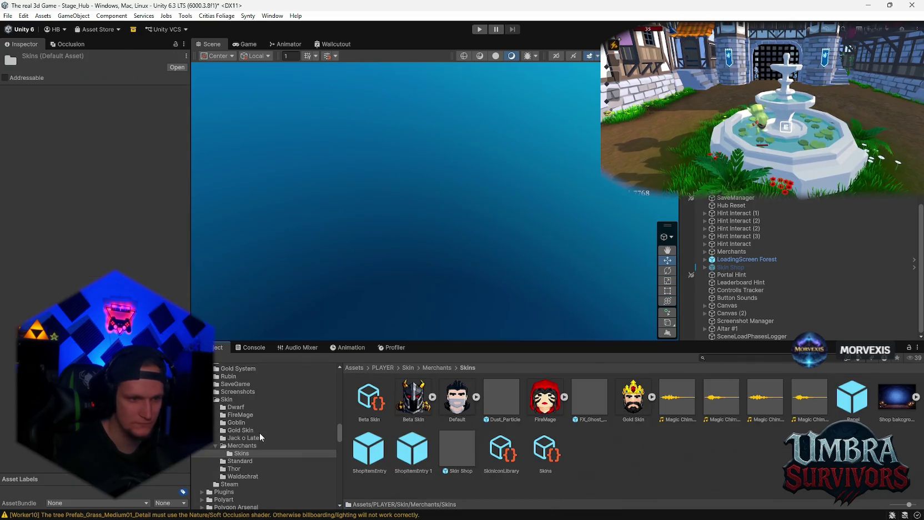
left_click(244, 476)
left_click(484, 458)
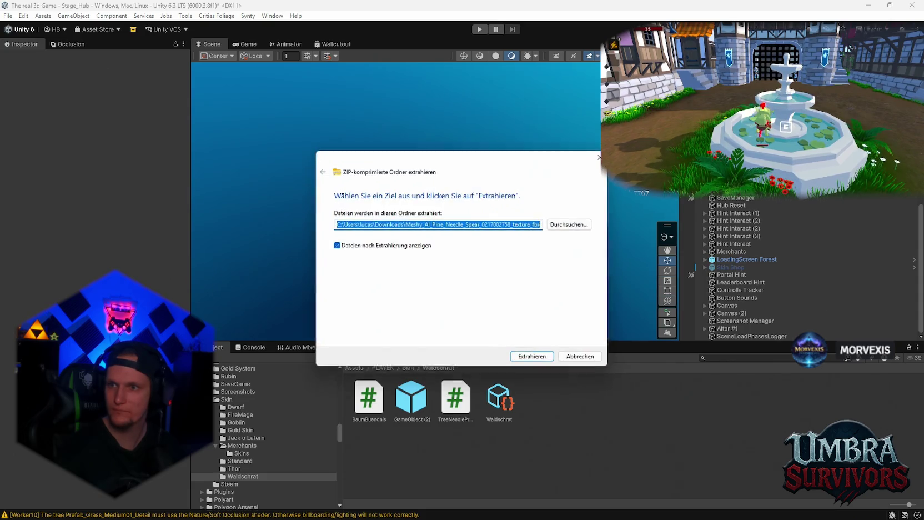
Extract the Meshy spear ZIP, import its files into Waldschrat, and place the spear near SpawnPoint 2.
left_click(534, 352)
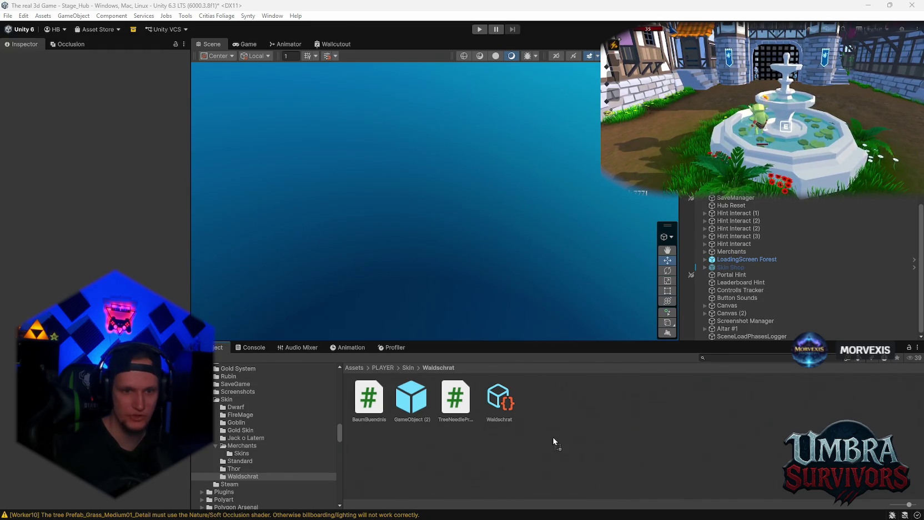
left_click_drag(553, 437, 553, 438)
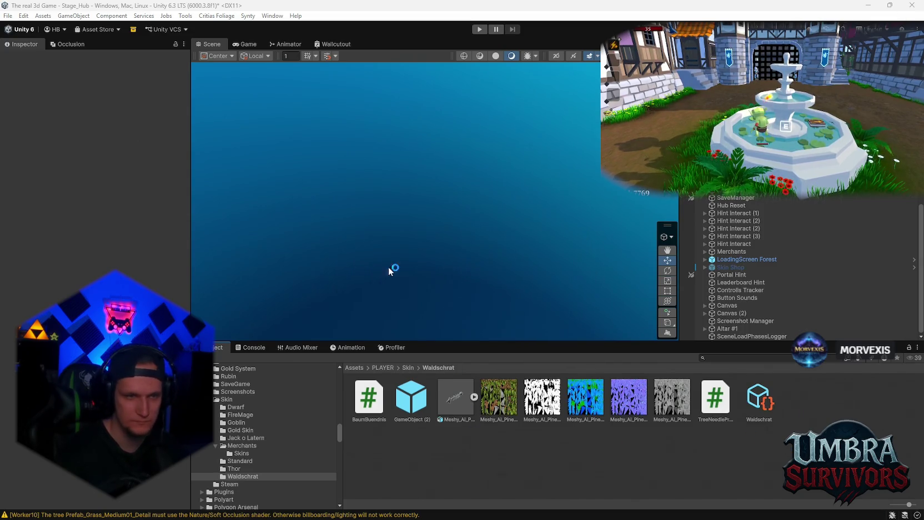
scroll(805, 286, "down", 5)
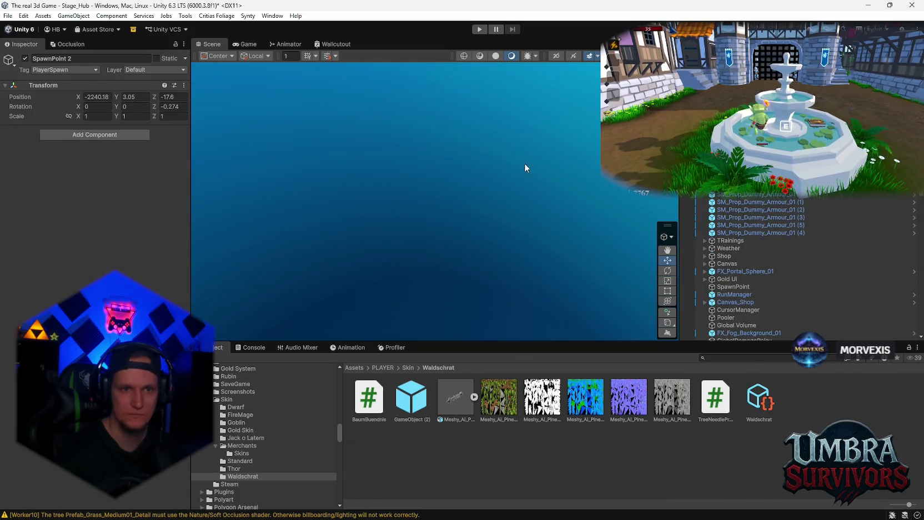
key("f")
scroll(464, 248, "up", 5)
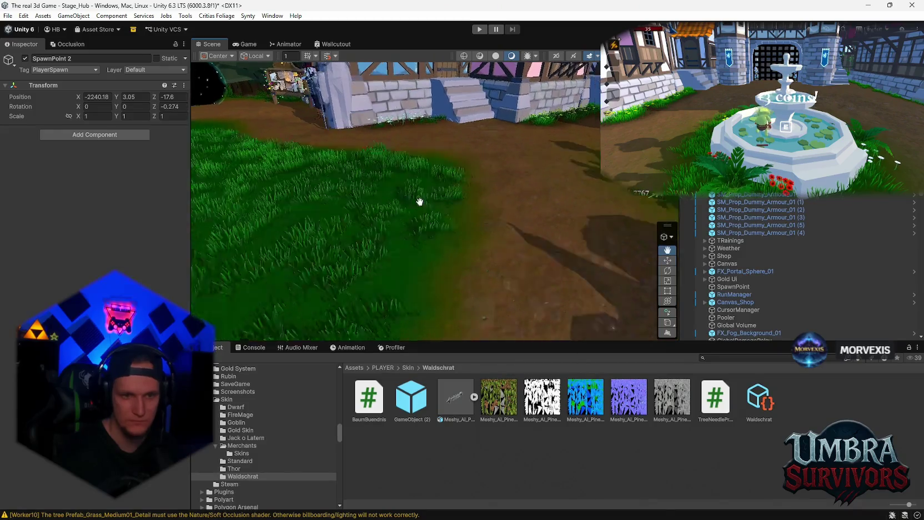
left_click_drag(455, 397, 468, 280)
Create a Projectile folder inside Waldschrat.
scroll(503, 248, "up", 3)
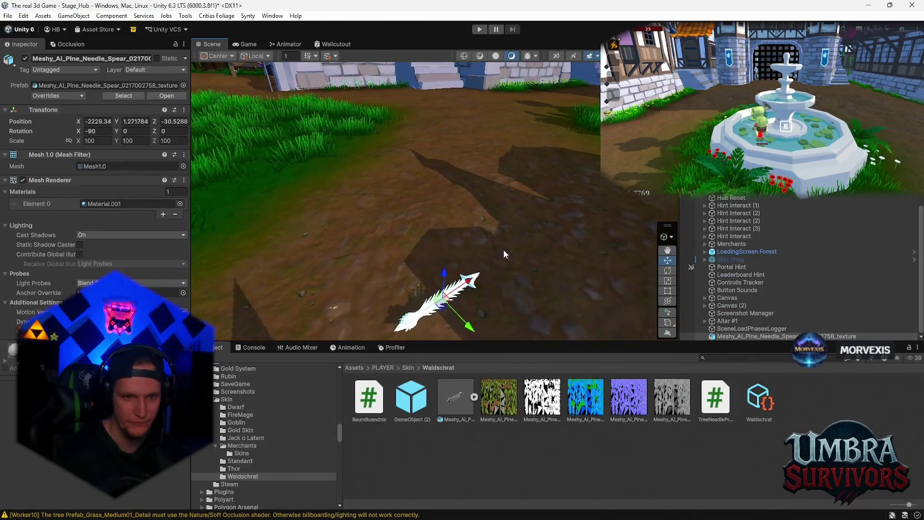
left_click(103, 204)
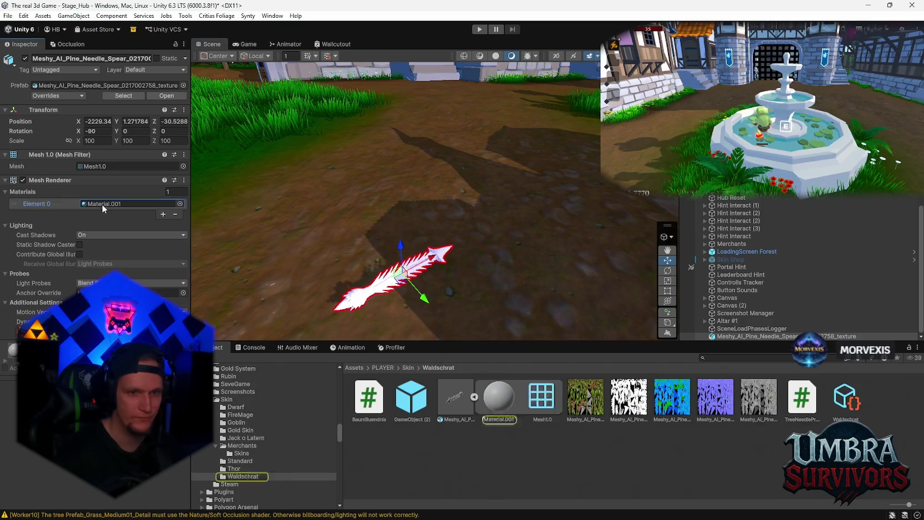
right_click(502, 450)
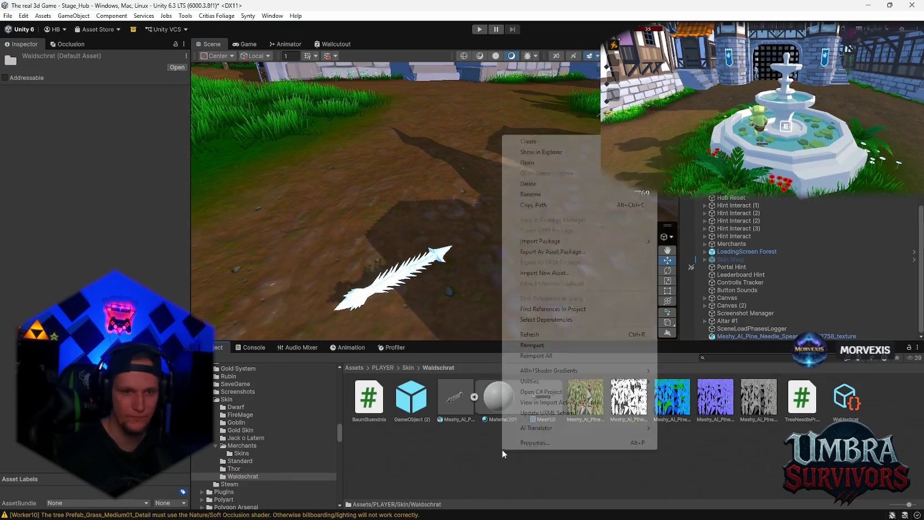
mouse_move(558, 143)
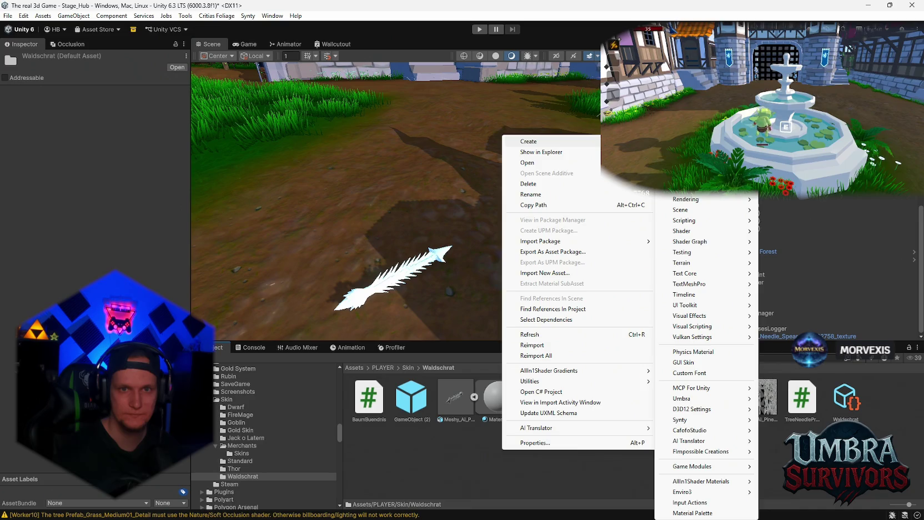
left_click(683, 141)
type("Projectile")
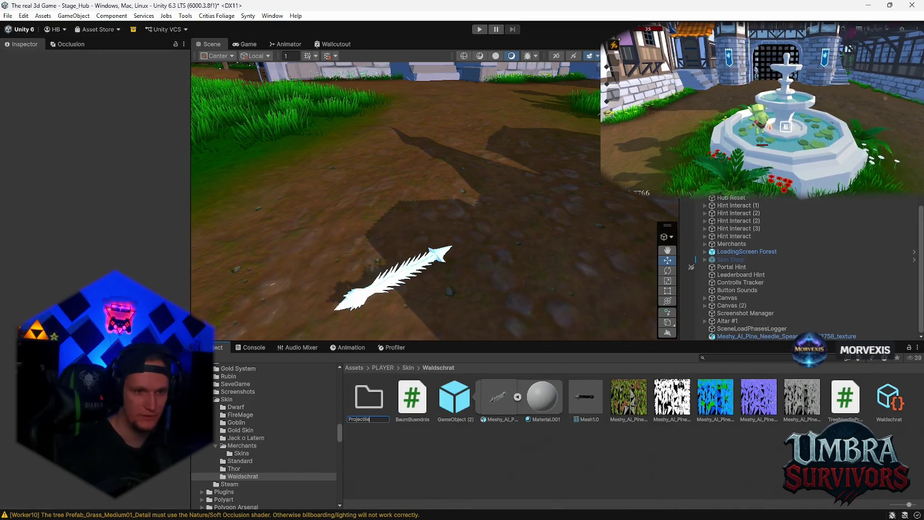
key("Return")
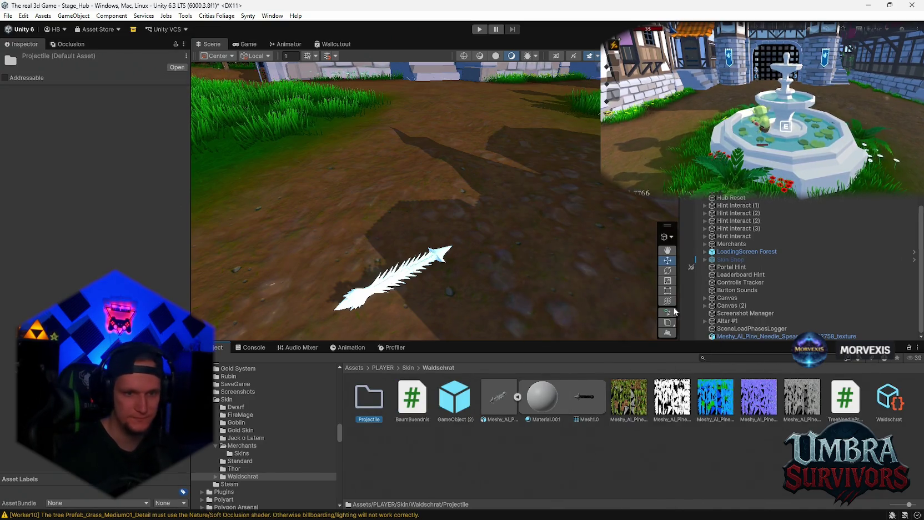
Move the Meshy spear model and its five textures into Projectile.
left_click(517, 397)
left_click(703, 412, "shift")
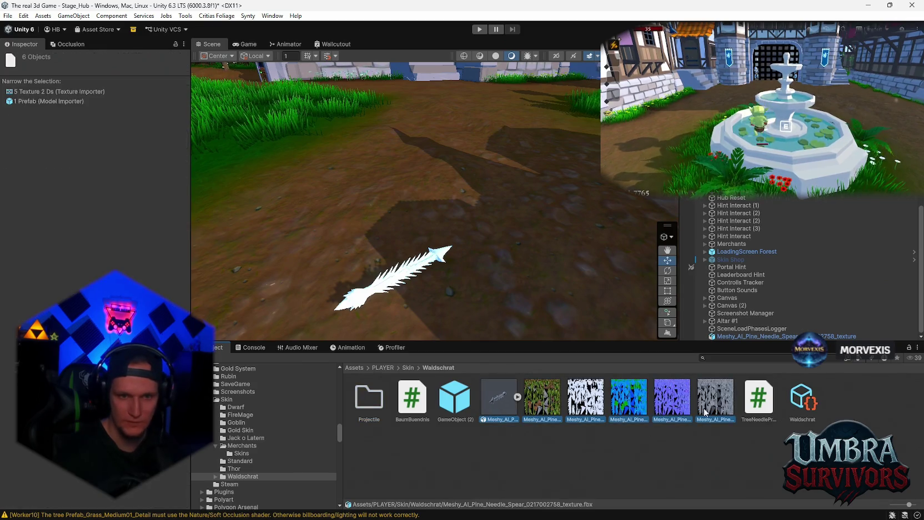
left_click_drag(360, 406, 361, 407)
Create a new material inside the Projectile folder.
double_click(371, 405)
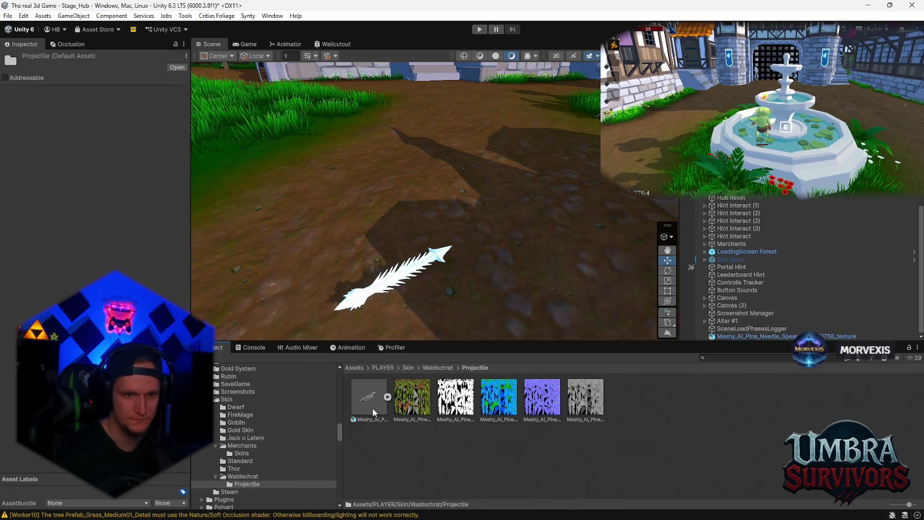
right_click(409, 456)
mouse_move(460, 149)
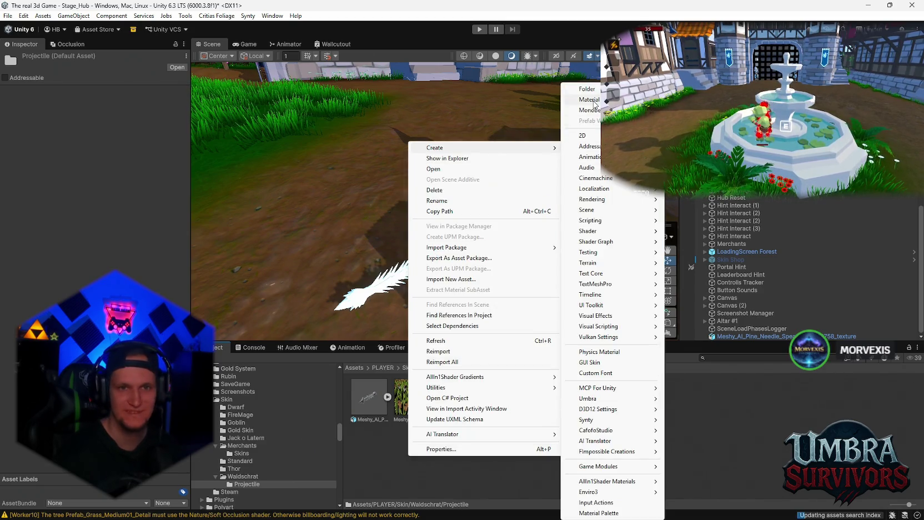
left_click(590, 99)
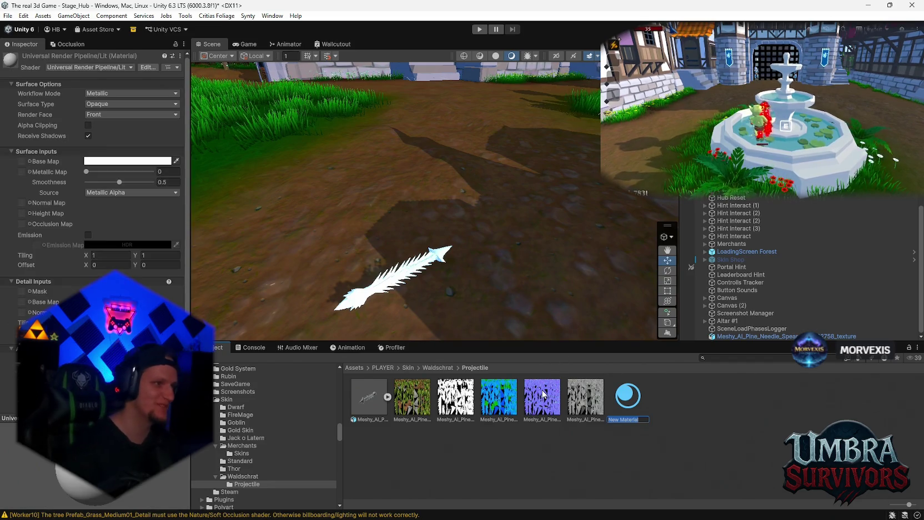
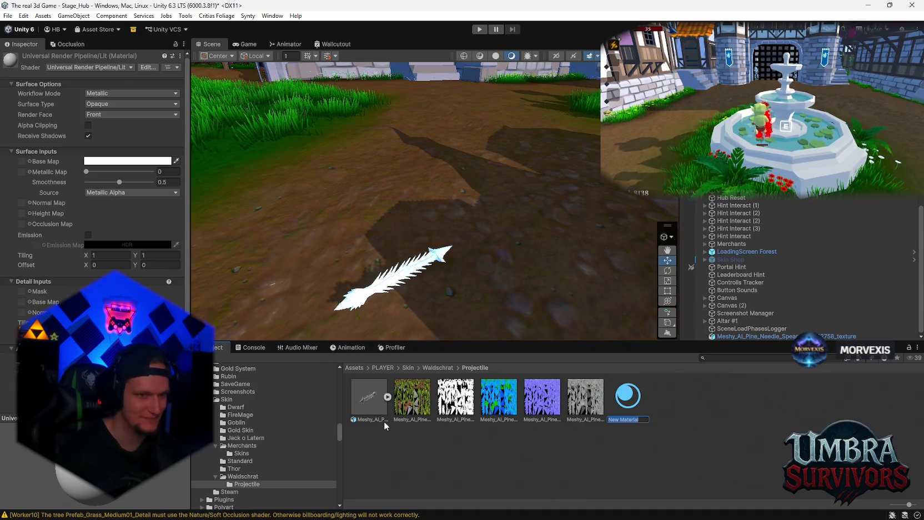
Name the New Material and assign its base, metallic, normal and occlusion textures.
key("Return")
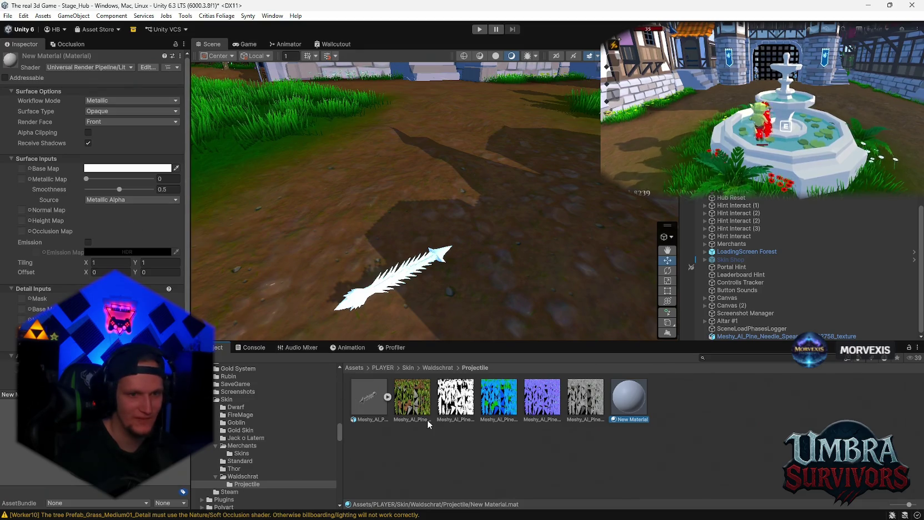
left_click_drag(407, 404, 23, 170)
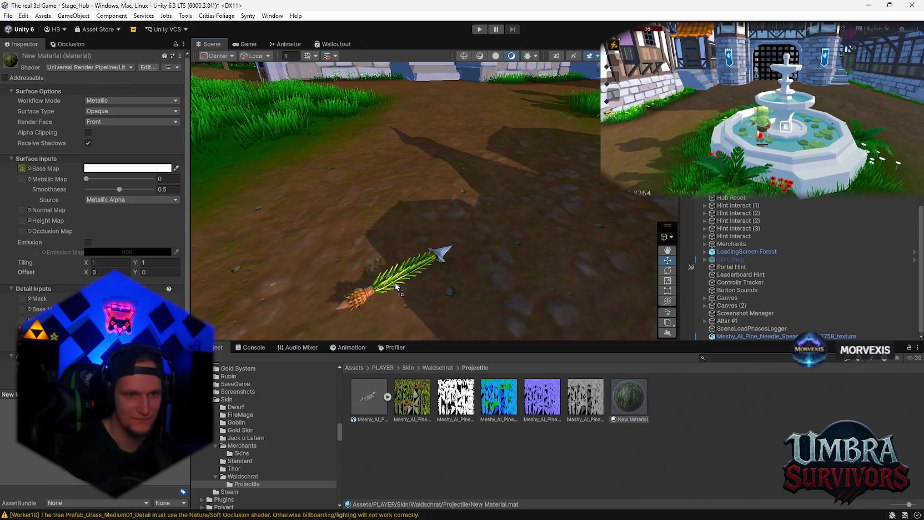
left_click_drag(427, 275, 444, 261)
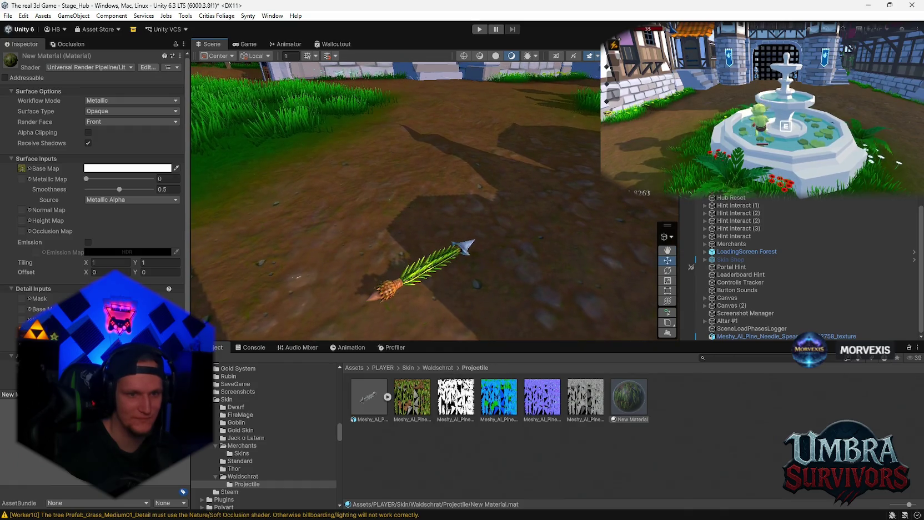
left_click_drag(455, 396, 26, 183)
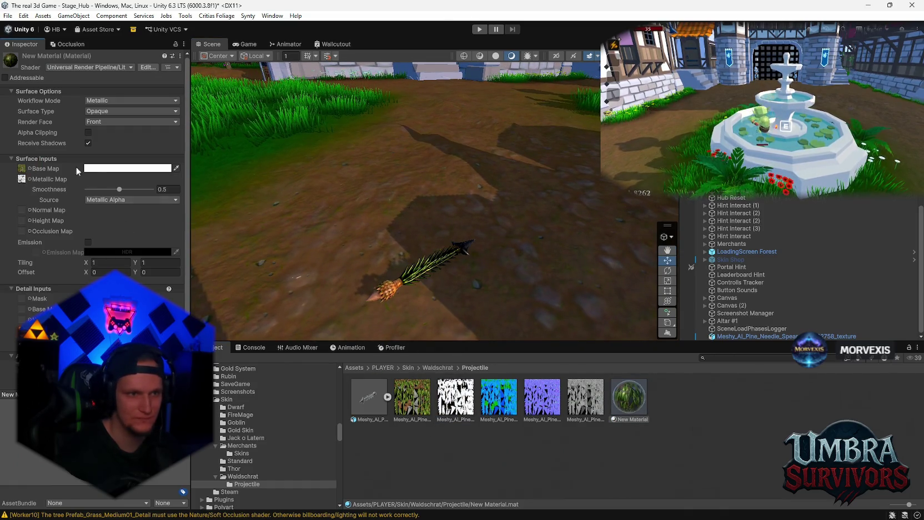
left_click_drag(497, 403, 24, 179)
left_click_drag(542, 396, 24, 212)
mouse_move(585, 396)
left_mouse_down()
mouse_move(277, 327)
mouse_move(21, 255)
left_mouse_up()
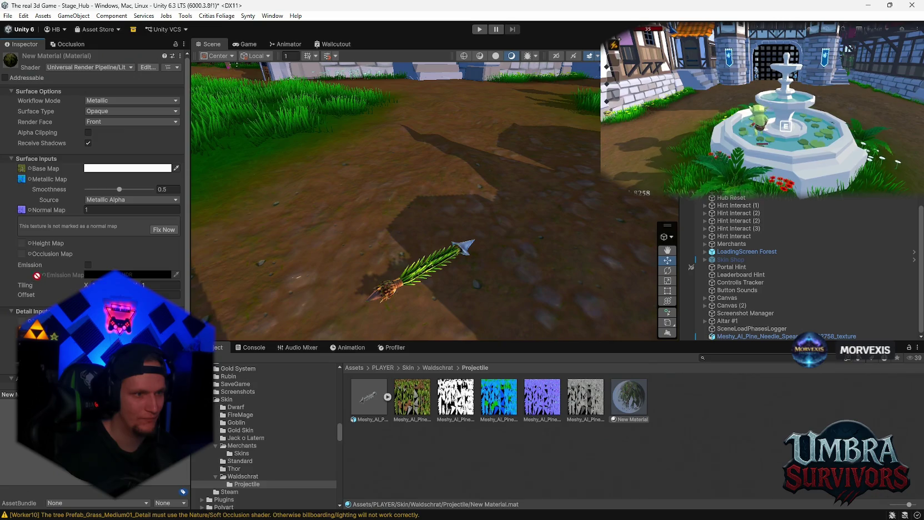
Test a green emission map with red and pale green tints, then turn emission back off.
left_click(88, 264)
left_click_drag(425, 410, 36, 274)
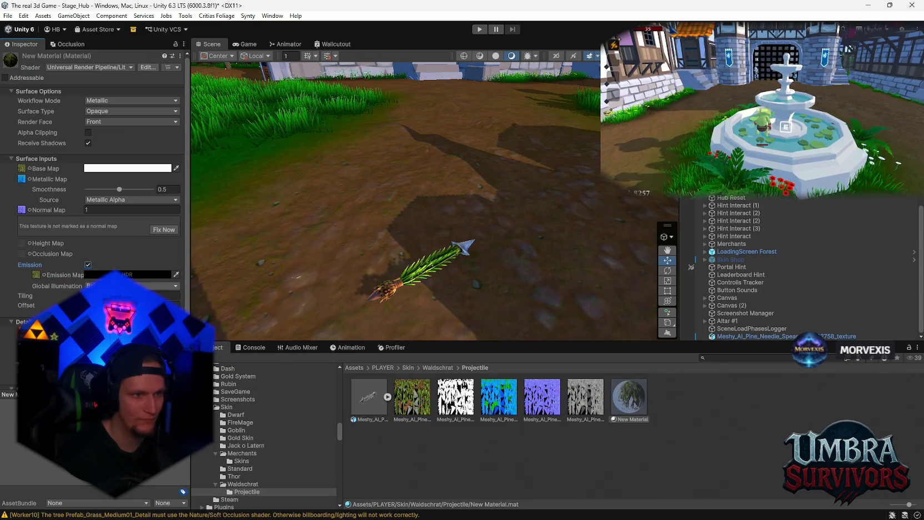
left_click(128, 274)
left_click(199, 265)
left_click_drag(200, 266, 205, 248)
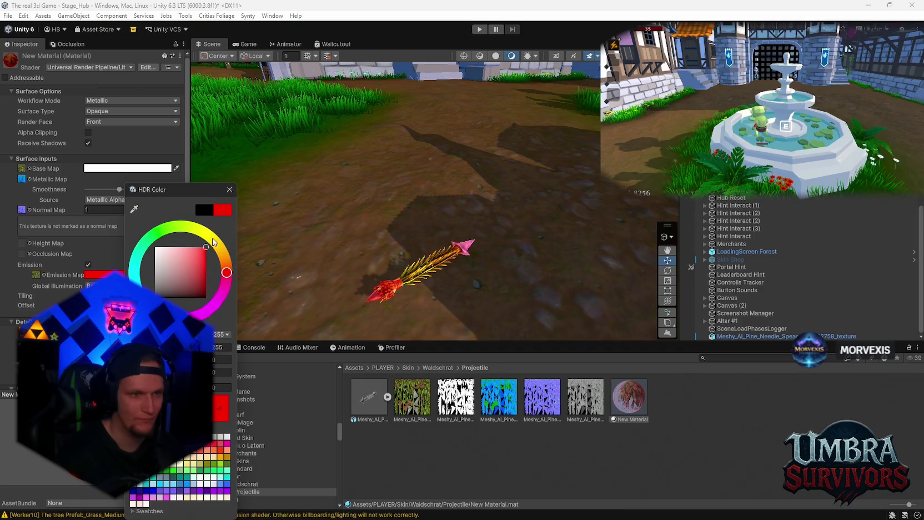
left_click(148, 235)
left_click_drag(149, 235, 165, 228)
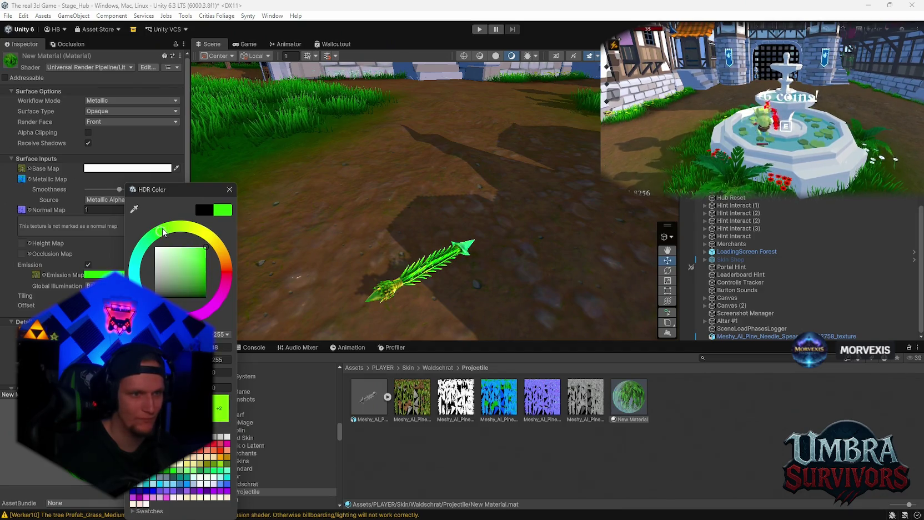
mouse_move(186, 269)
left_mouse_down()
mouse_move(168, 268)
mouse_move(161, 303)
left_mouse_up()
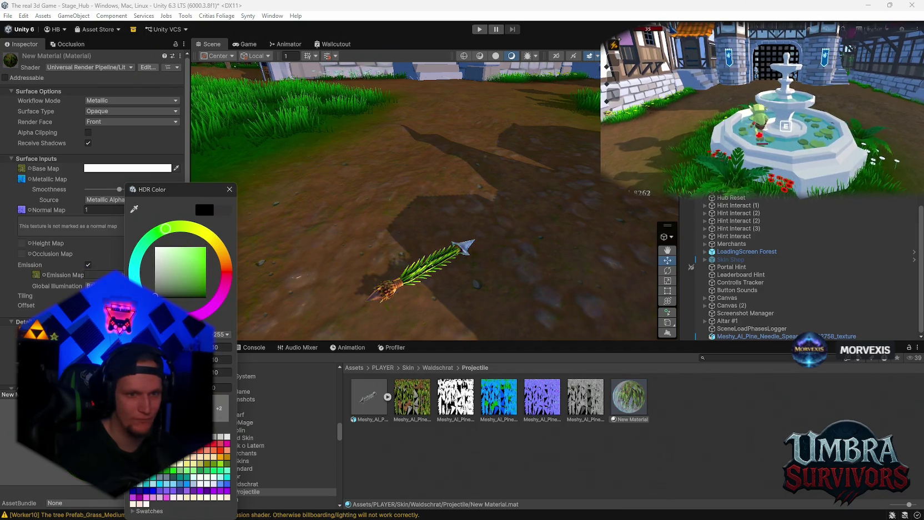
left_click(222, 190)
left_click(87, 265)
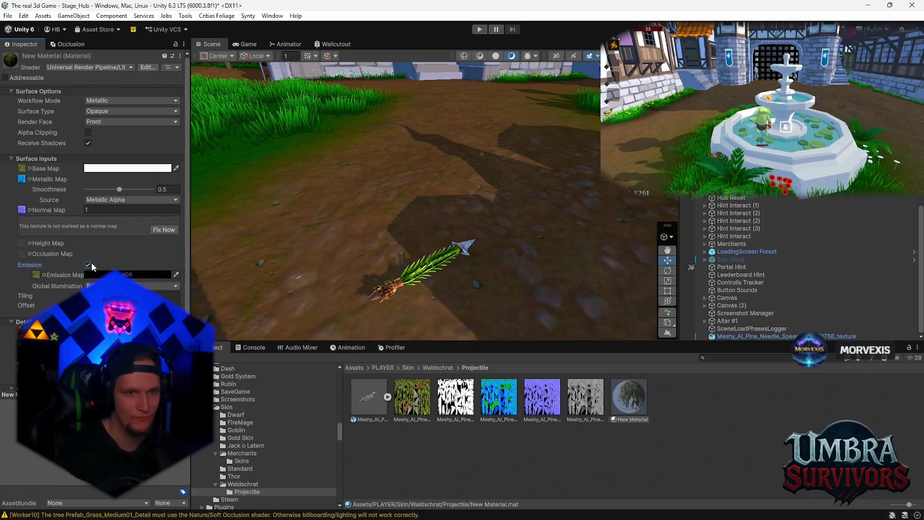
mouse_move(437, 281)
left_mouse_down()
mouse_move(427, 263)
mouse_move(470, 276)
mouse_move(415, 258)
mouse_move(466, 264)
left_mouse_up()
Rename the spear to Nadel, save it as a prefab in Projectile, and delete the scene copy.
right_click(739, 336)
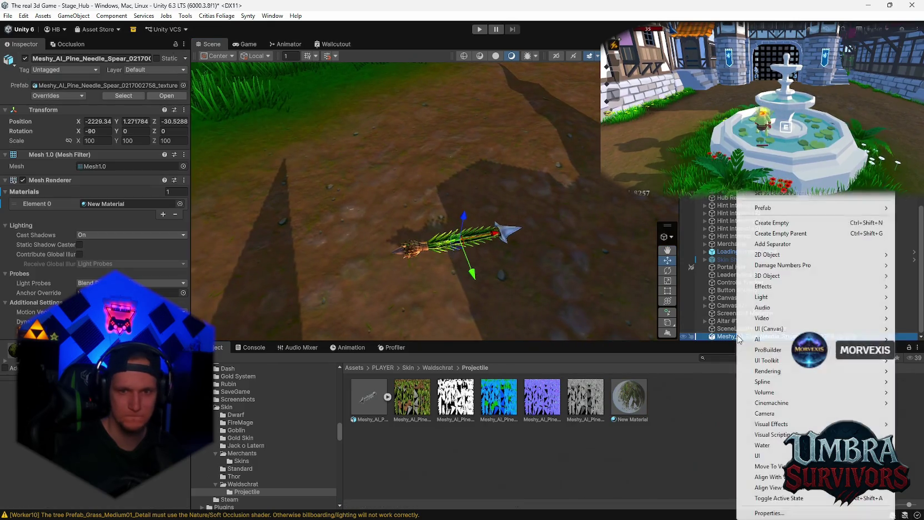
left_click(766, 147)
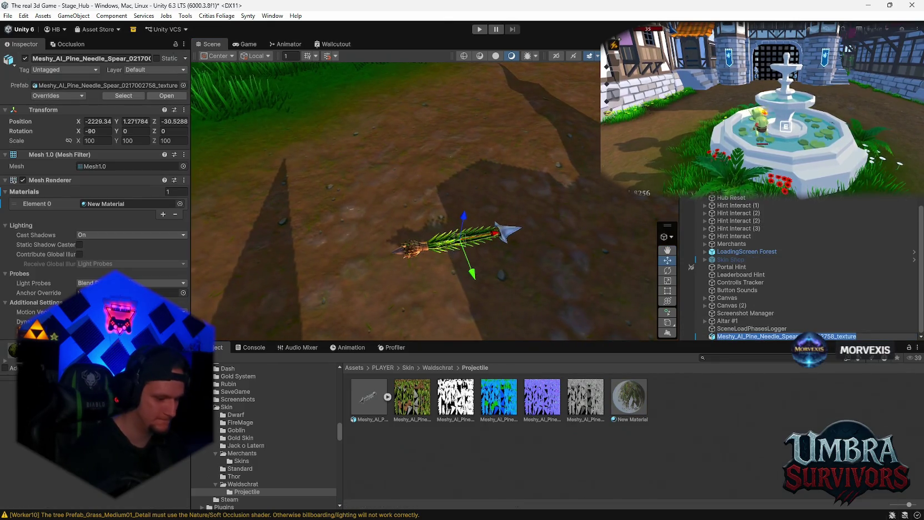
type("Nadel")
key("Return")
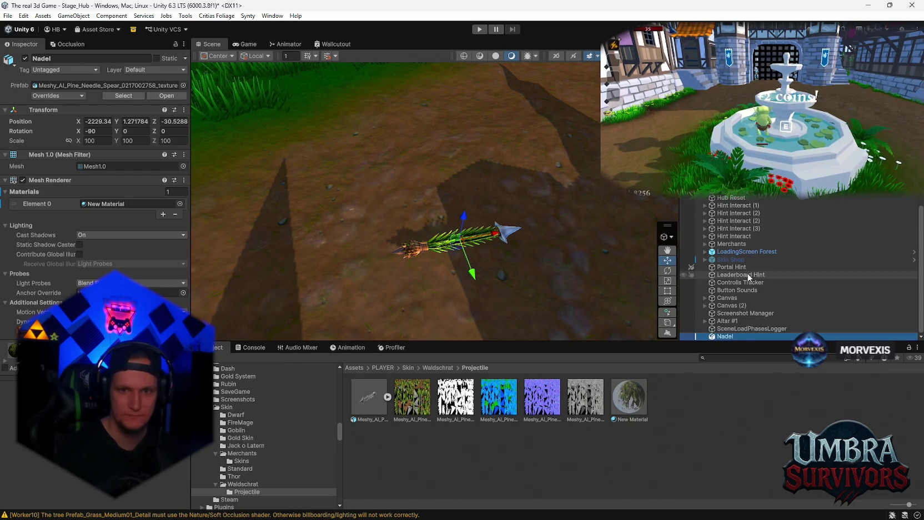
left_click_drag(689, 411, 688, 411)
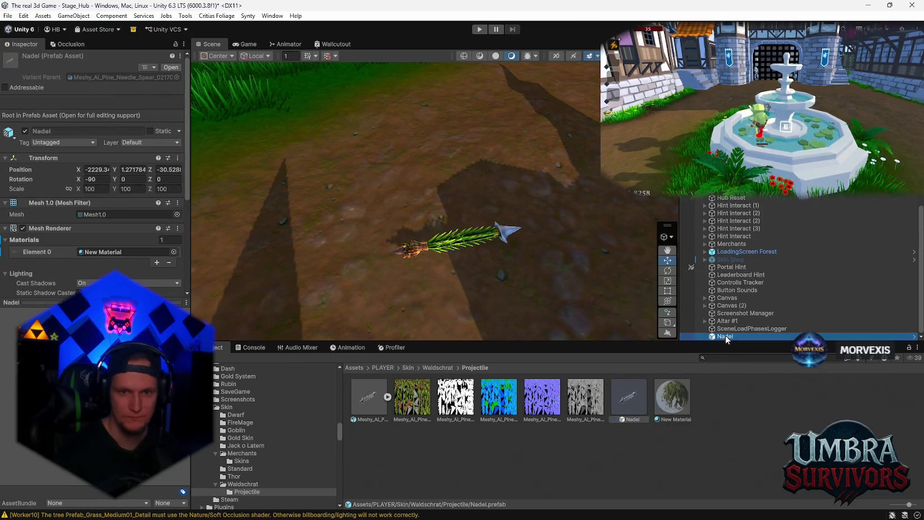
left_click(725, 336)
key("Delete")
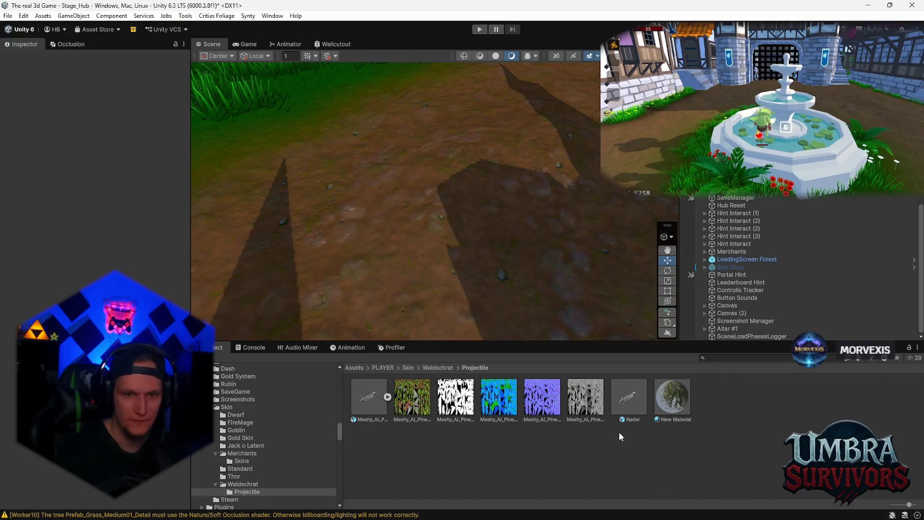
Select the Nadel prefab and attach the Tree Needle Projectile script to it.
left_click(242, 484)
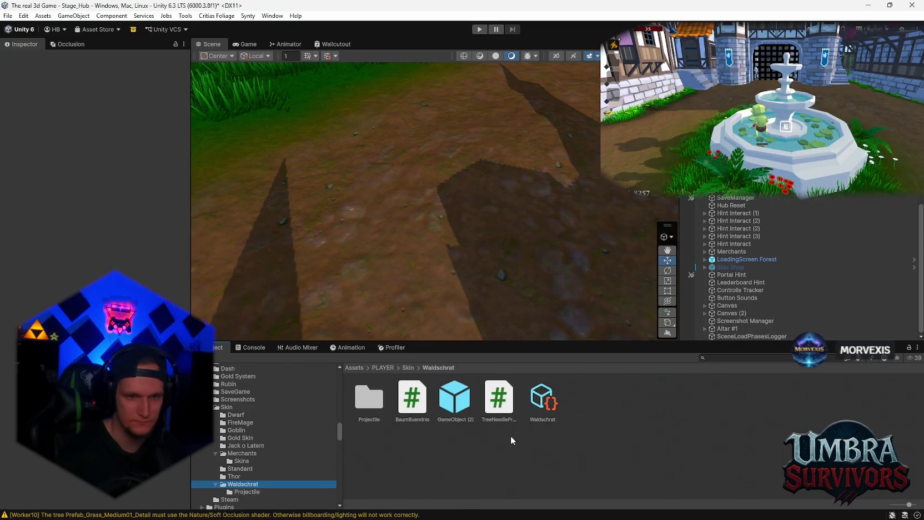
left_click(454, 409)
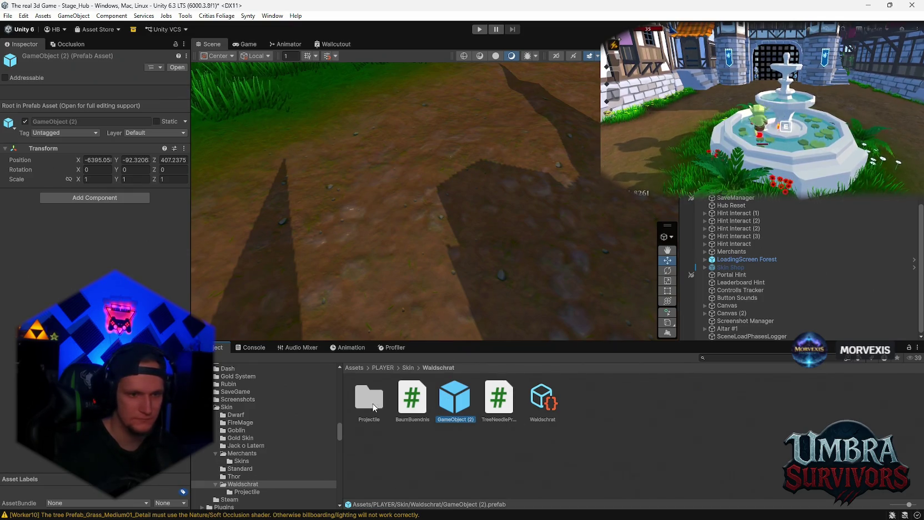
left_click(246, 492)
left_click(628, 404)
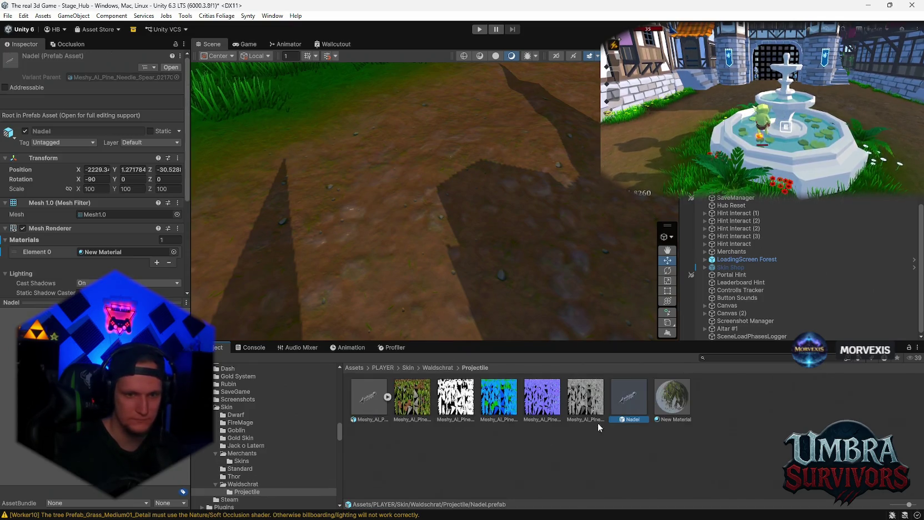
left_click(246, 485)
mouse_move(499, 397)
left_mouse_down()
mouse_move(41, 222)
mouse_move(91, 232)
left_mouse_up()
Make the Nadel needle target the Enemy layer and raise its Damage to 10.
scroll(92, 236, "down", 3)
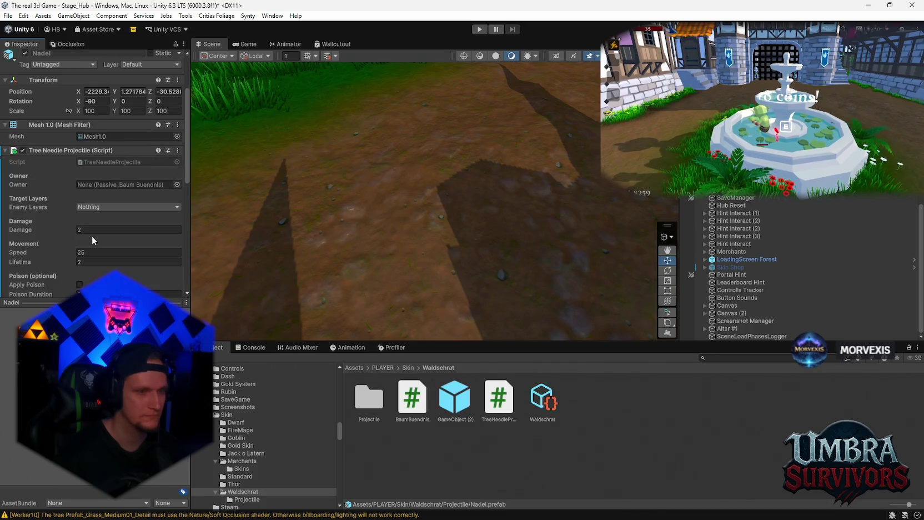
scroll(95, 233, "down", 1)
left_click(111, 181)
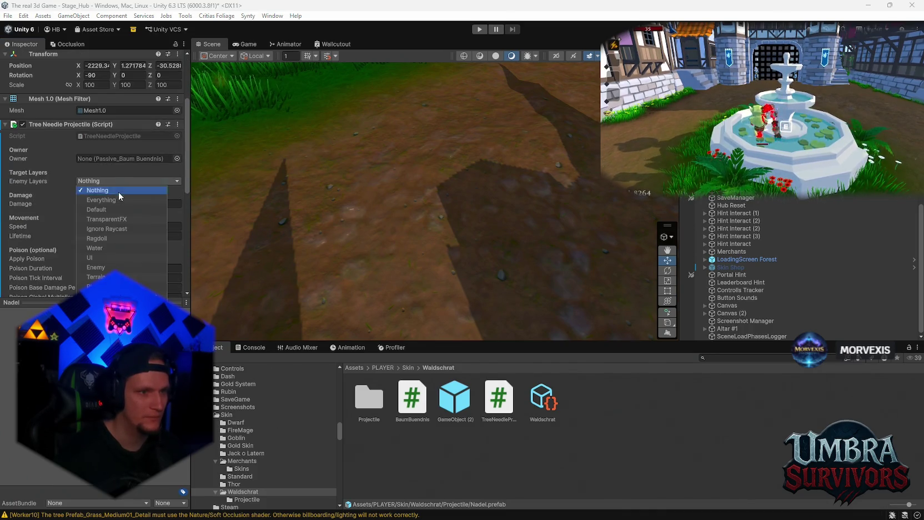
left_click(109, 266)
left_click(52, 168)
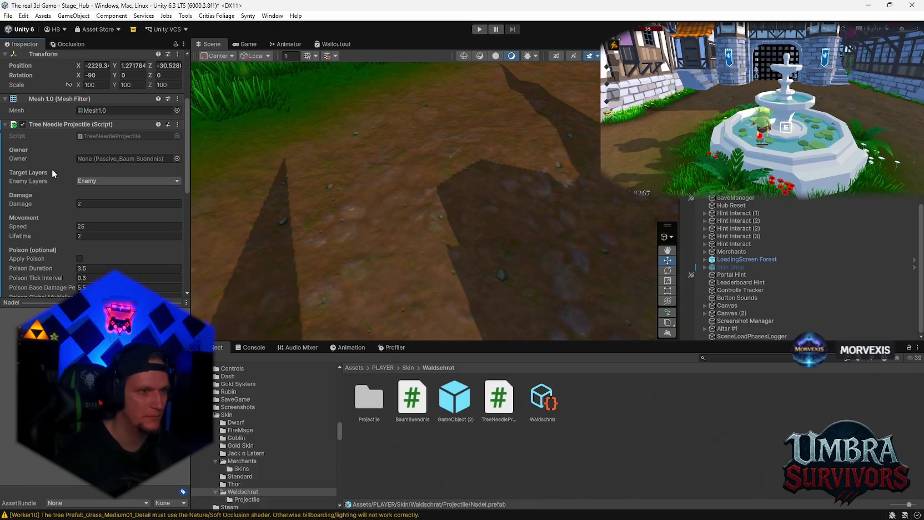
left_click_drag(187, 184, 259, 186)
Look through the rest of Nadel's Inspector settings, then select the GameObject (2) prefab.
scroll(161, 203, "down", 1)
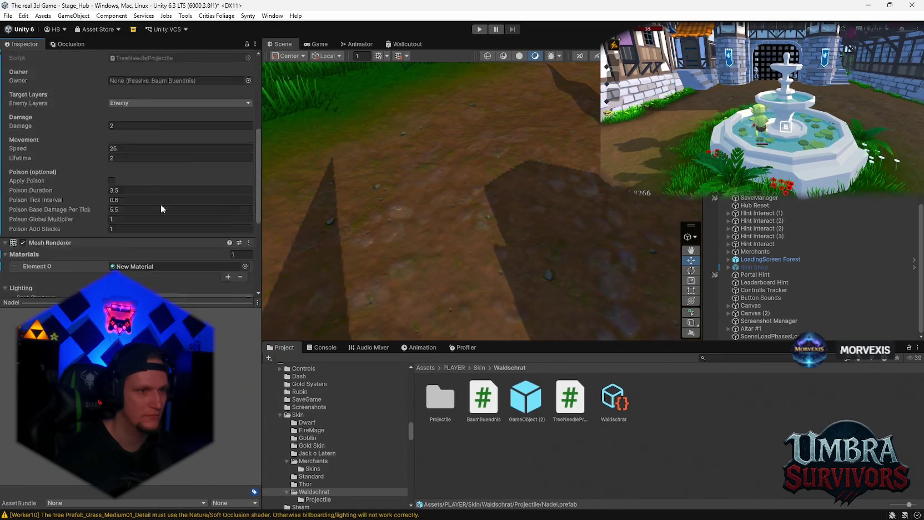
scroll(143, 205, "up", 2)
scroll(121, 193, "down", 1)
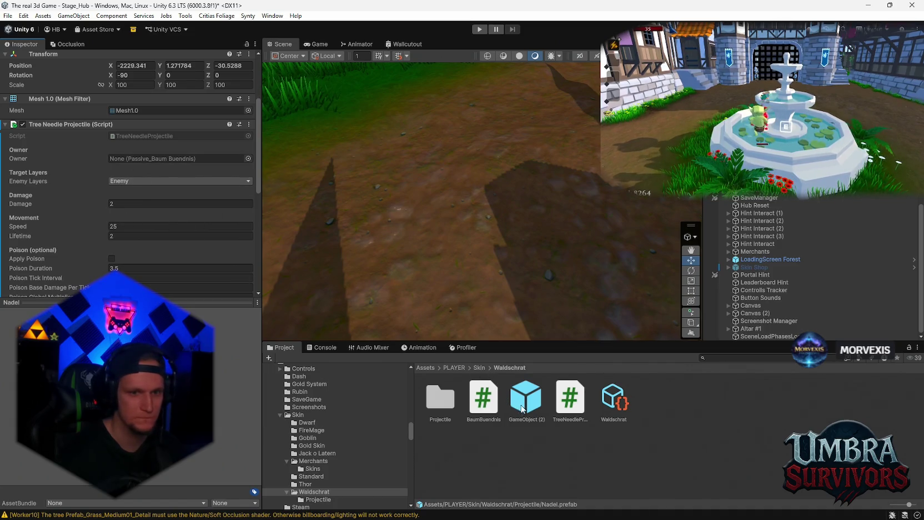
scroll(108, 215, "down", 1)
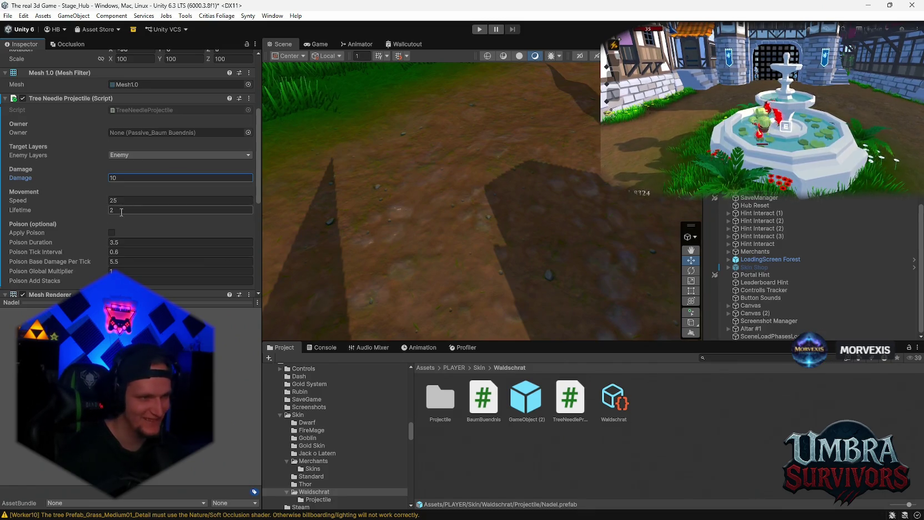
scroll(113, 236, "down", 1)
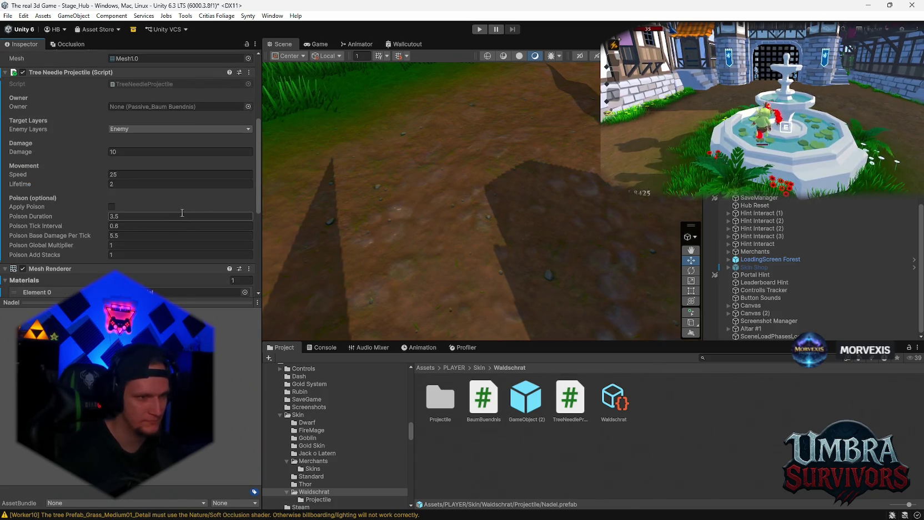
scroll(182, 213, "down", 6)
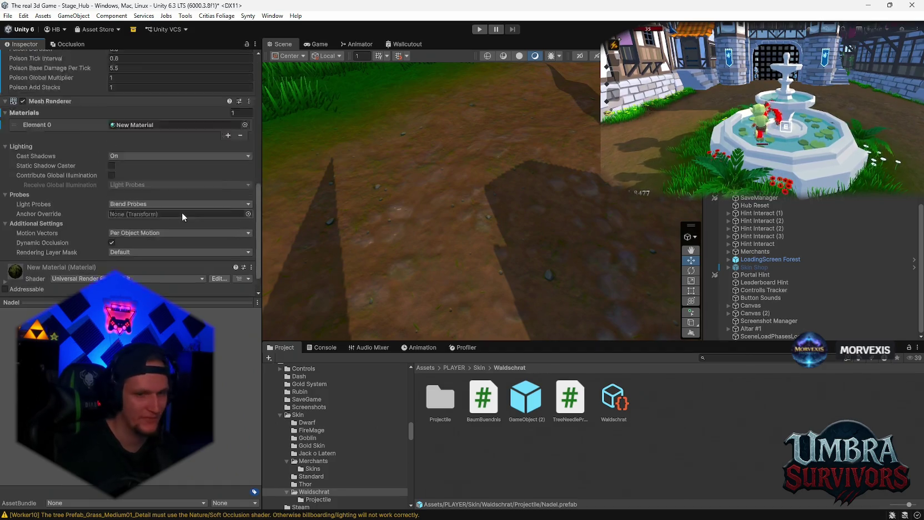
left_click(525, 397)
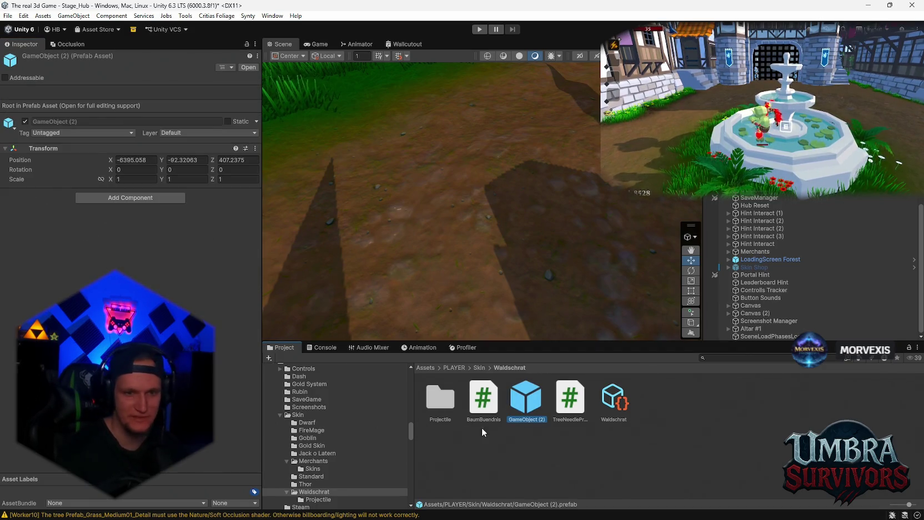
Add BaumBuendnis to GameObject (2), link Waldschrat as upgrade data, and set Waldschrat's category to Passive.
mouse_move(483, 397)
left_mouse_down()
mouse_move(378, 355)
mouse_move(84, 193)
left_mouse_up()
left_click_drag(145, 258, 146, 258)
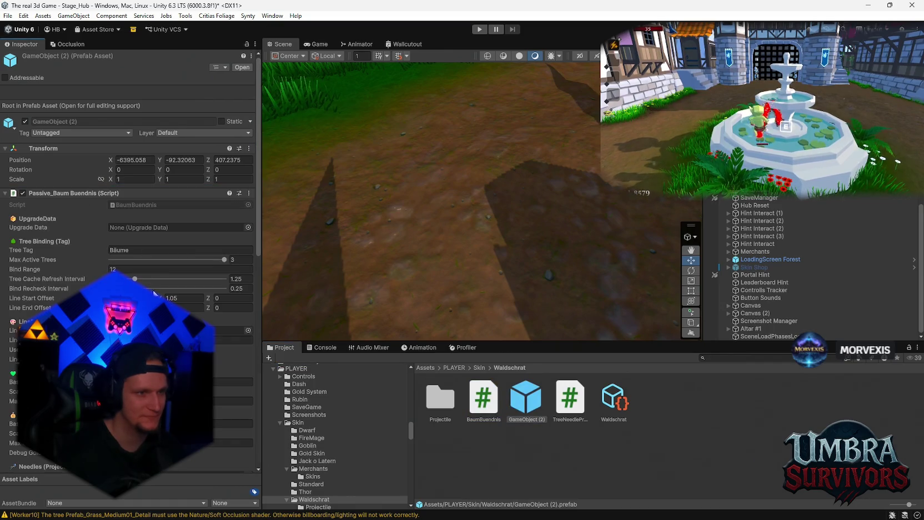
mouse_move(610, 409)
left_mouse_down()
mouse_move(141, 245)
mouse_move(183, 229)
left_mouse_up()
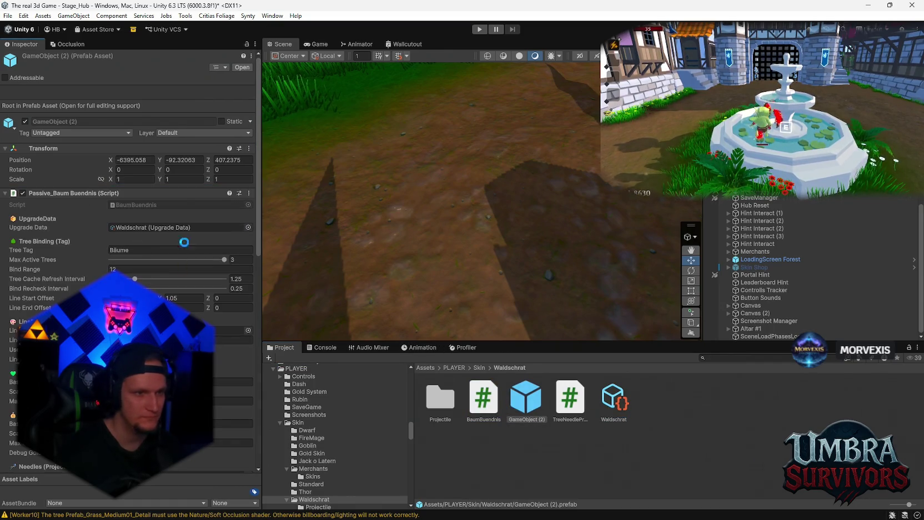
double_click(178, 227)
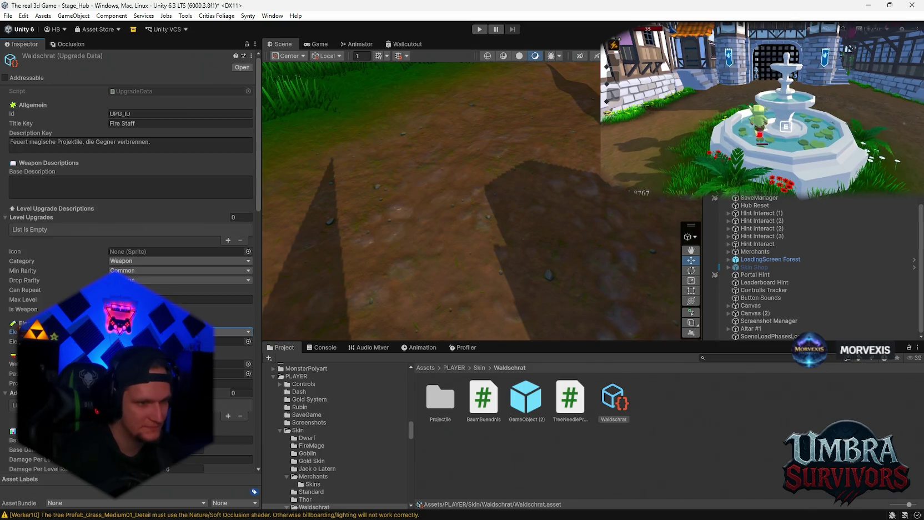
left_click(125, 260)
left_click(125, 281)
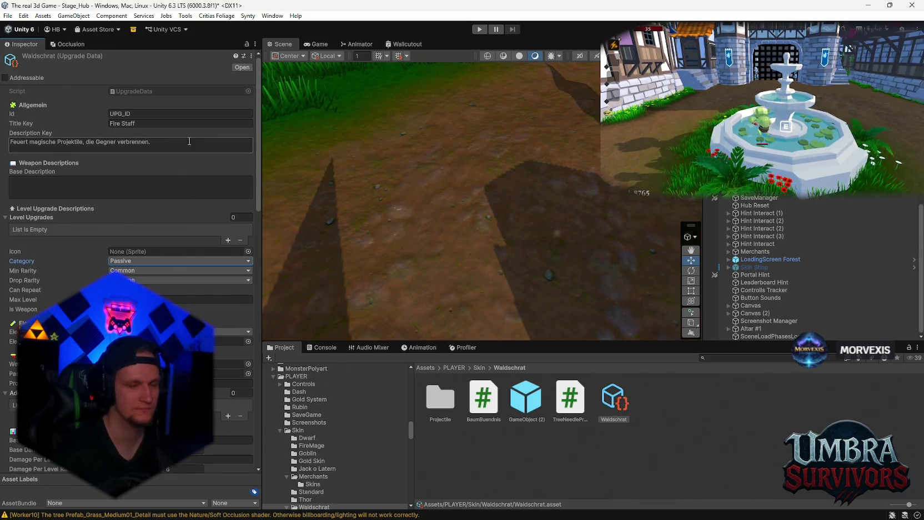
Set the GameObject (2) passive's Enemy Layers to Enemy.
left_click(526, 399)
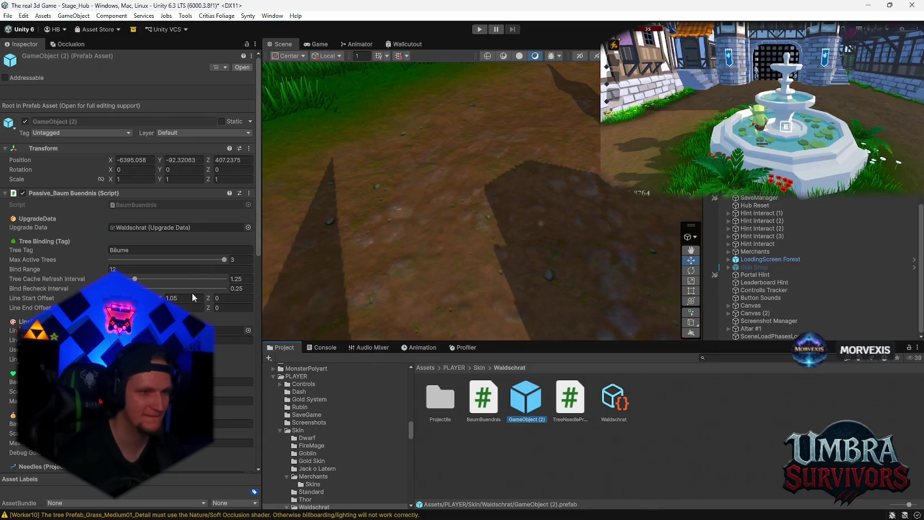
scroll(191, 292, "down", 5)
scroll(166, 249, "down", 3)
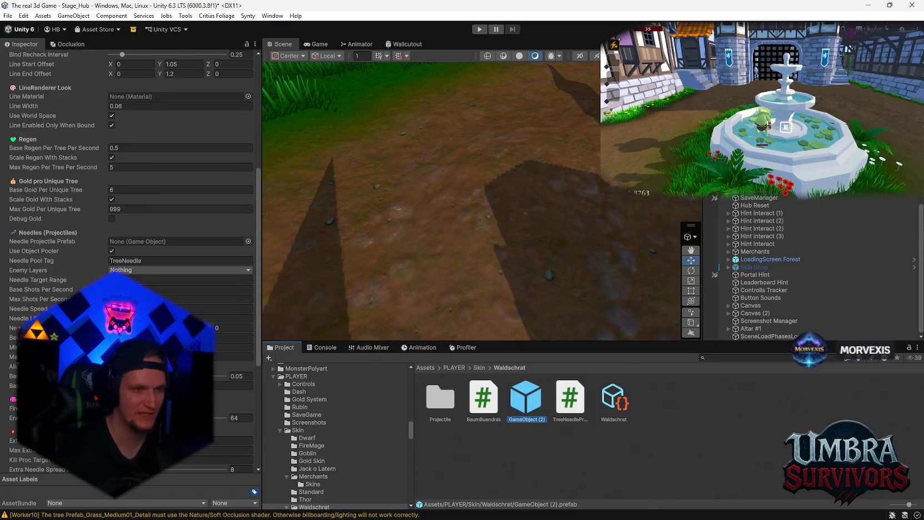
left_click(120, 270)
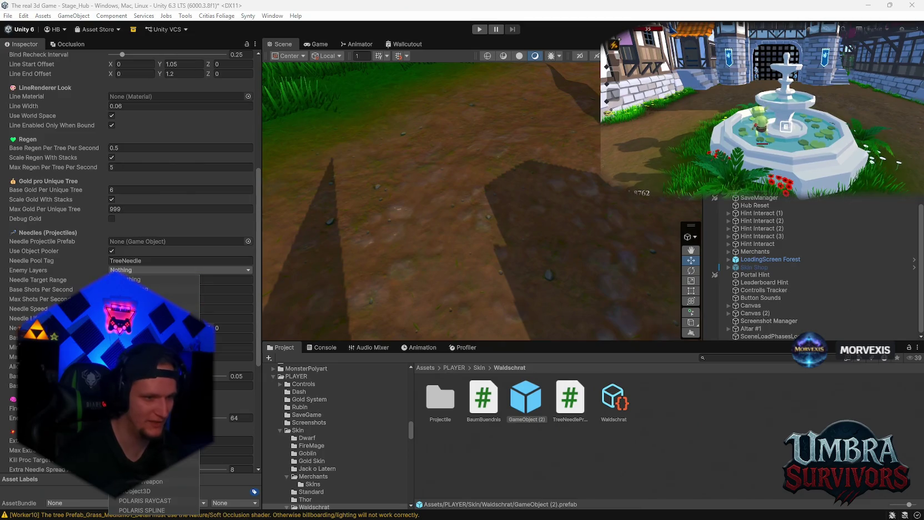
left_click(89, 259)
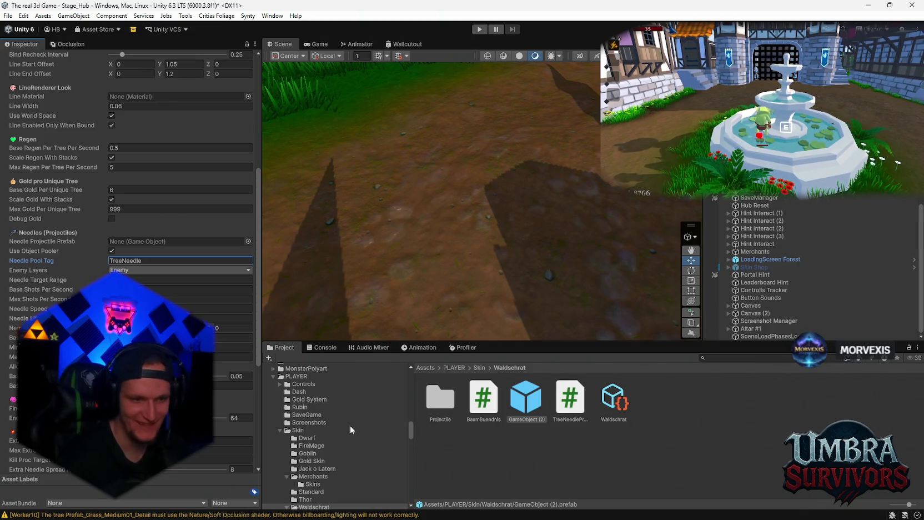
Drag Nadel from the Waldschrat/Projectile folder into the Needle Projectile Prefab field.
scroll(335, 478, "down", 3)
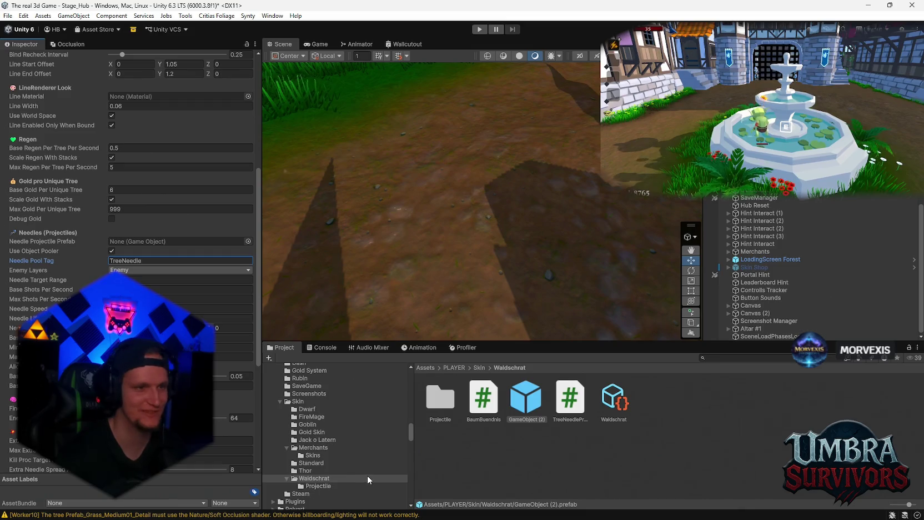
left_click(335, 485)
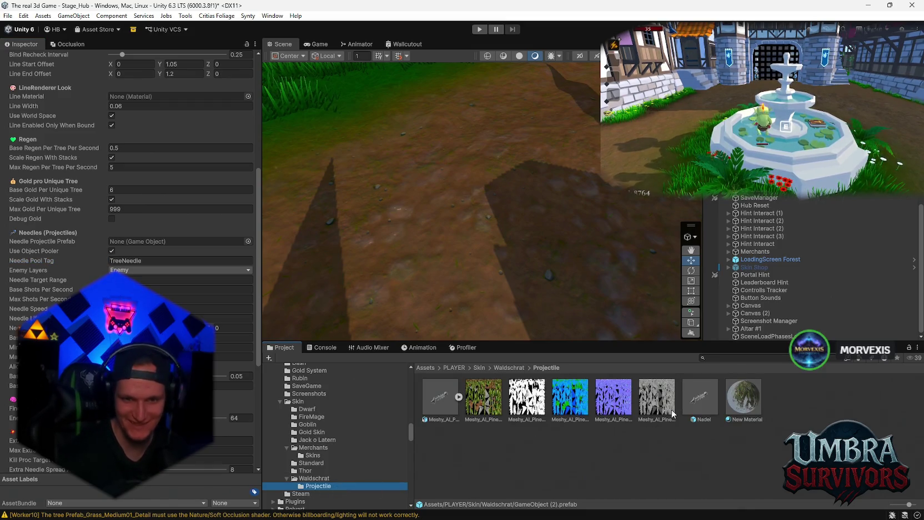
left_click_drag(700, 397, 131, 244)
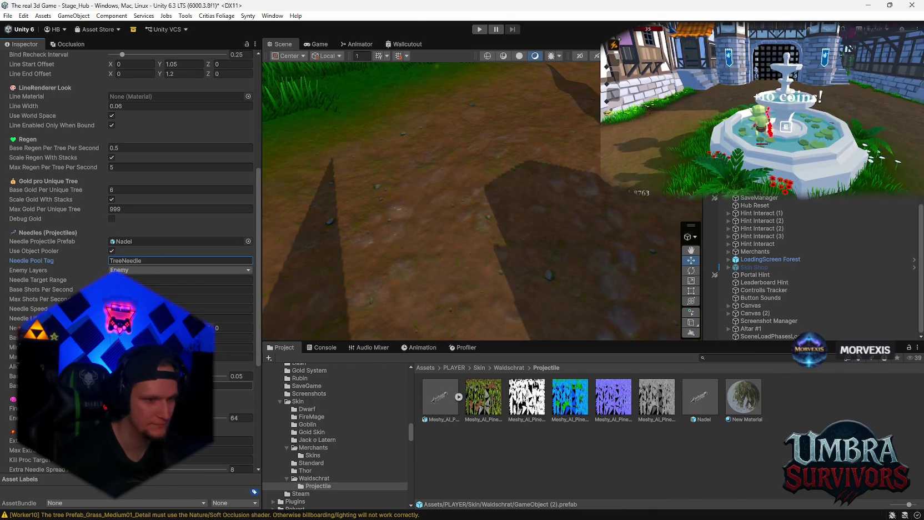
scroll(130, 261, "down", 3)
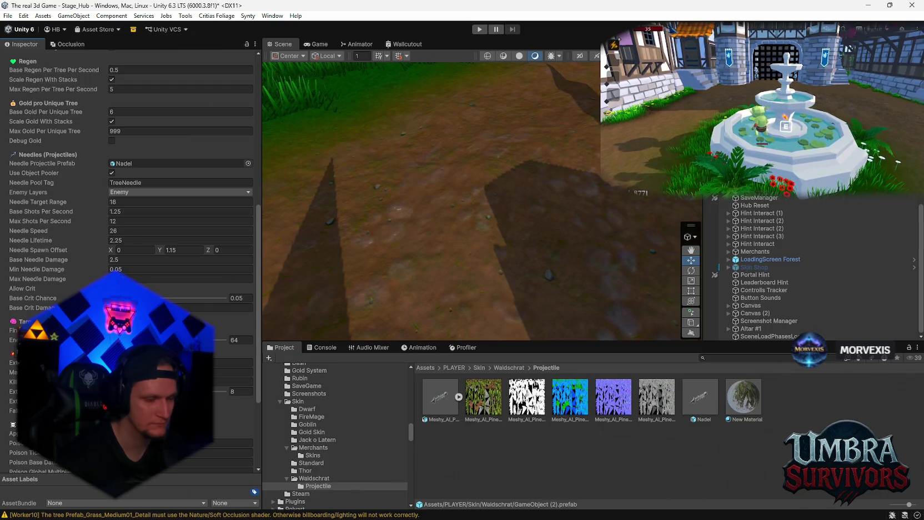
Change Enemy Search Buffer Size to 125 and edit Max Extra Needles Per Kill.
left_click(241, 339)
type("85")
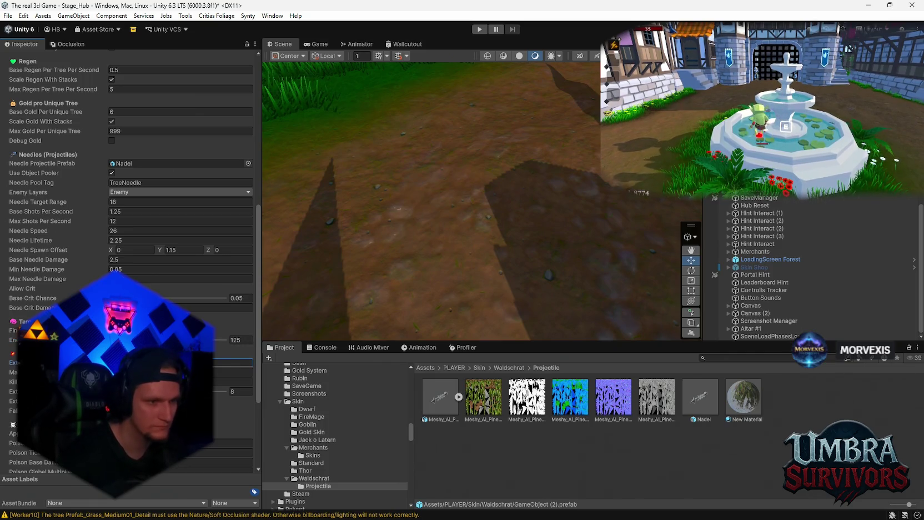
left_click(233, 371)
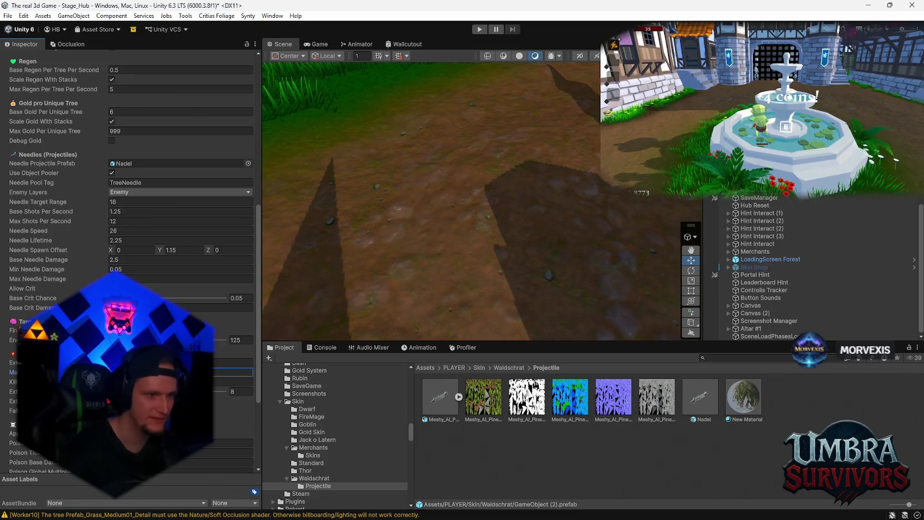
Scroll the Inspector and pan the Scene view to the hub path and houses.
scroll(131, 261, "down", 1)
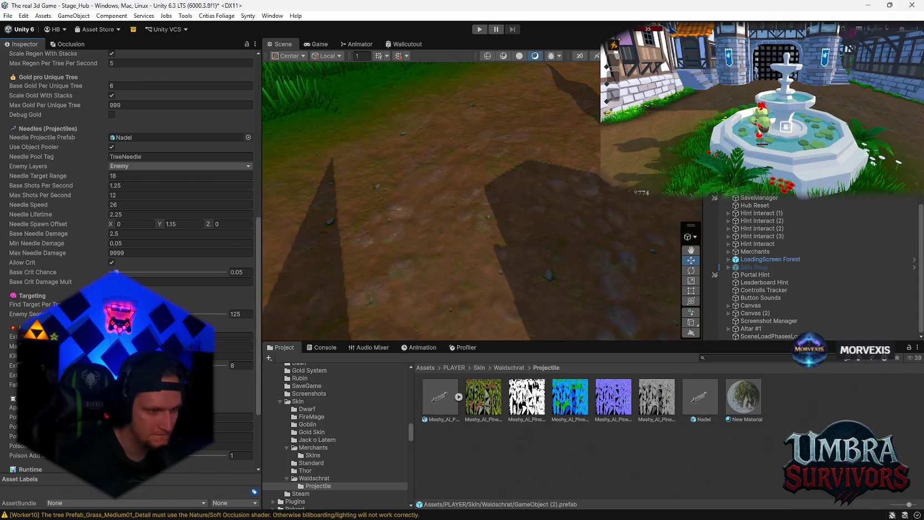
scroll(131, 260, "down", 1)
scroll(131, 261, "down", 3)
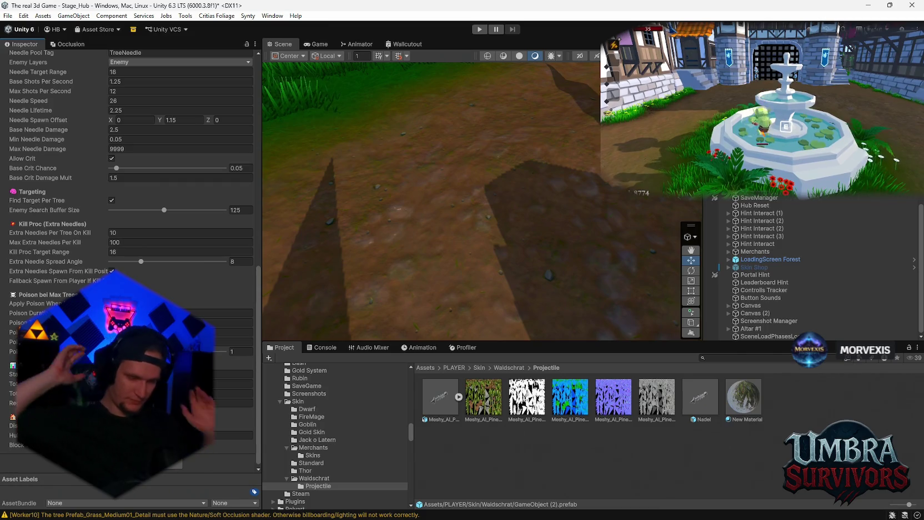
left_click_drag(413, 252, 443, 323)
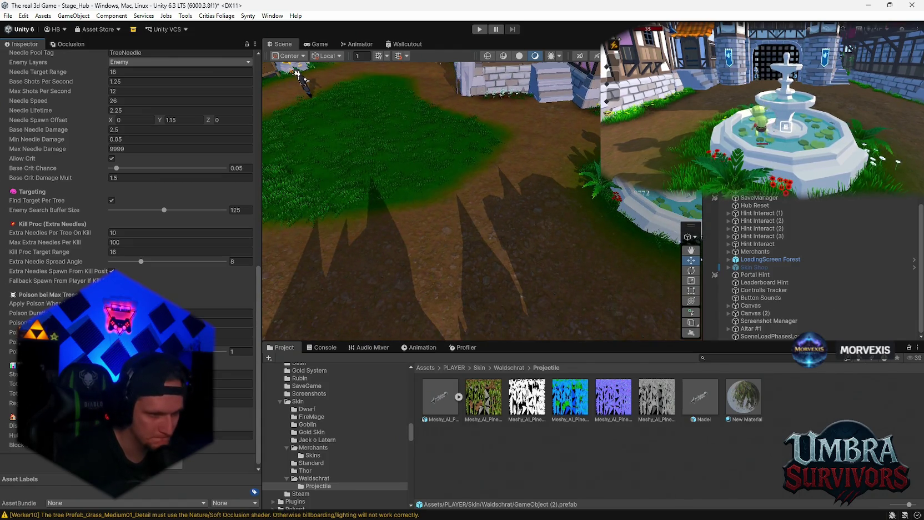
mouse_move(378, 285)
left_mouse_down()
mouse_move(323, 268)
mouse_move(468, 278)
mouse_move(474, 245)
mouse_move(368, 257)
mouse_move(333, 236)
left_mouse_up()
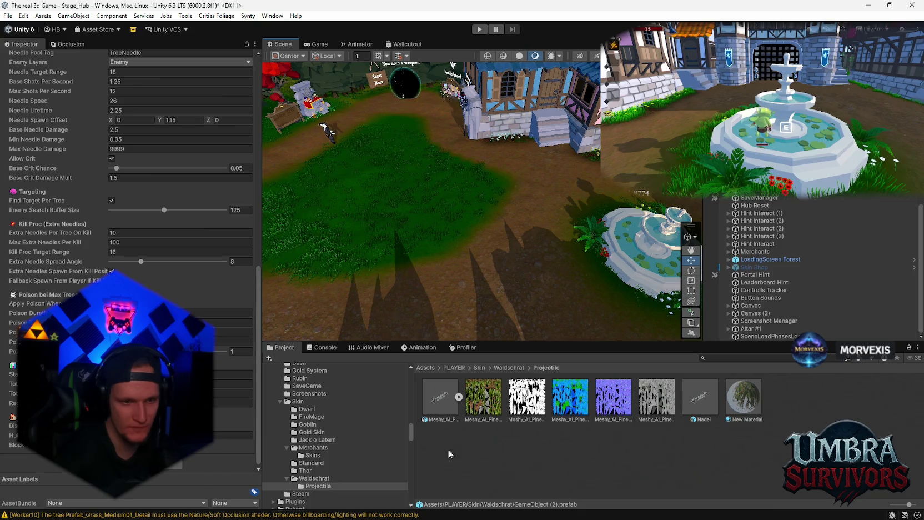
Select the Waldschrat upgrade data asset in the Waldschrat skin folder.
left_click(323, 479)
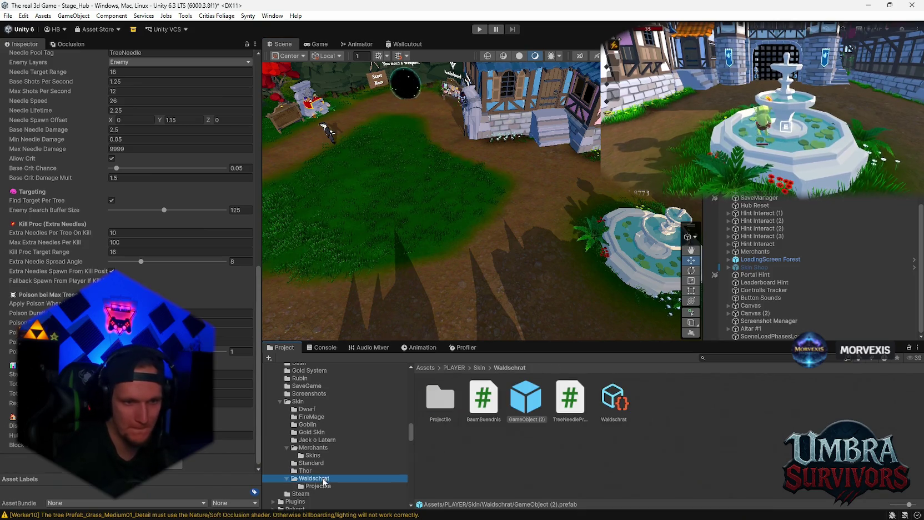
left_click(611, 398)
scroll(152, 238, "up", 10)
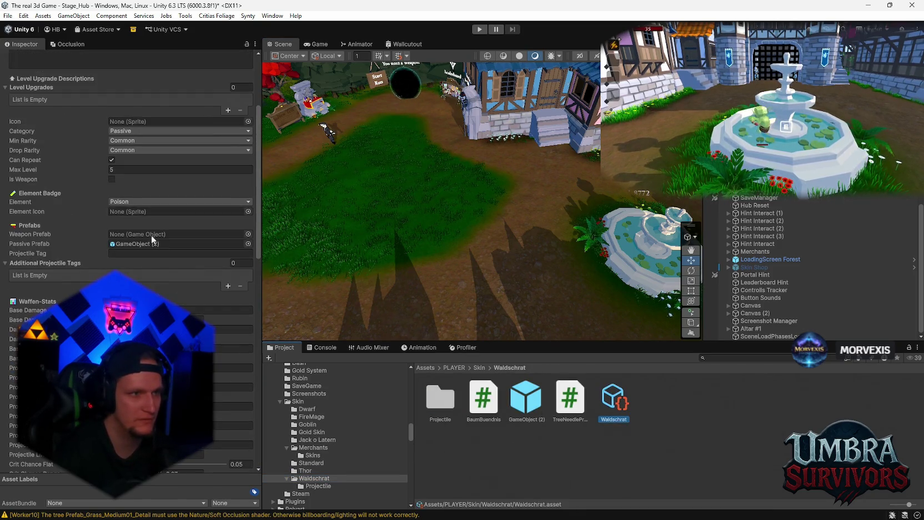
scroll(152, 238, "up", 5)
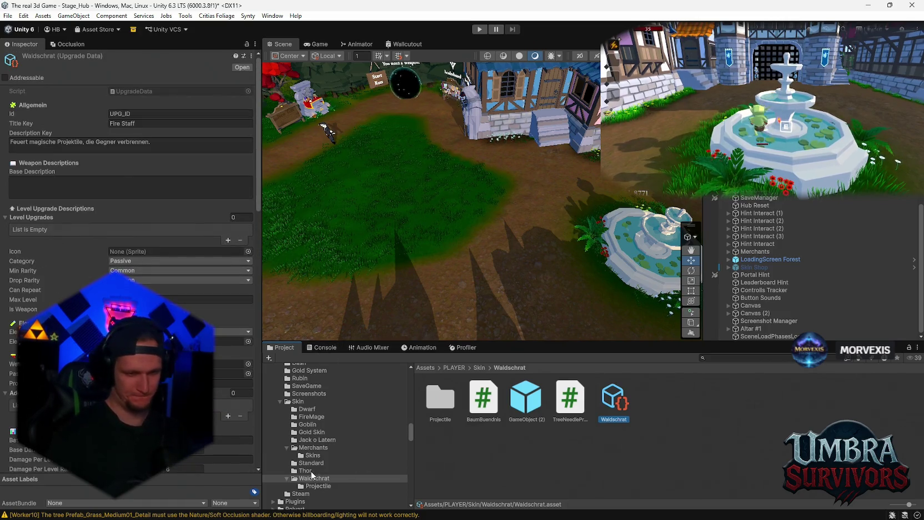
scroll(372, 454, "up", 10)
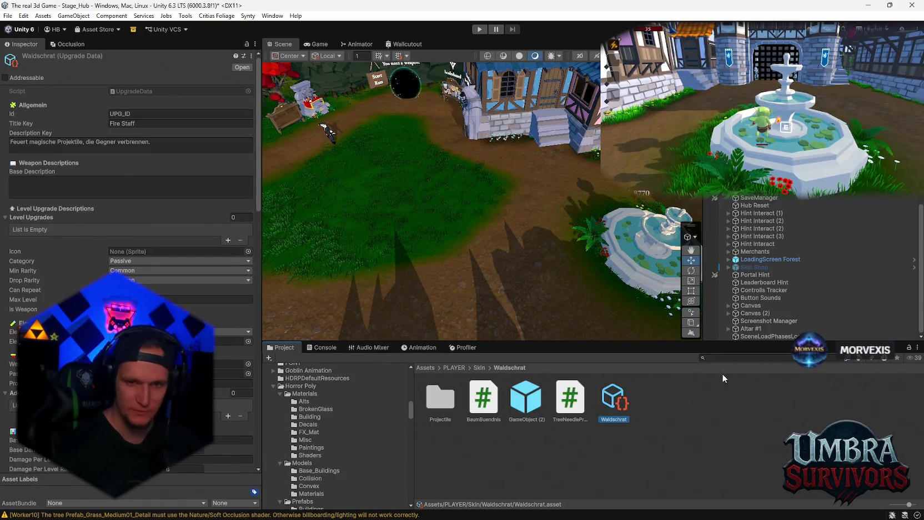
Search the project for 'boss' and open BossPOLY > Prefabs > Characters.
left_click(722, 356)
type("boss")
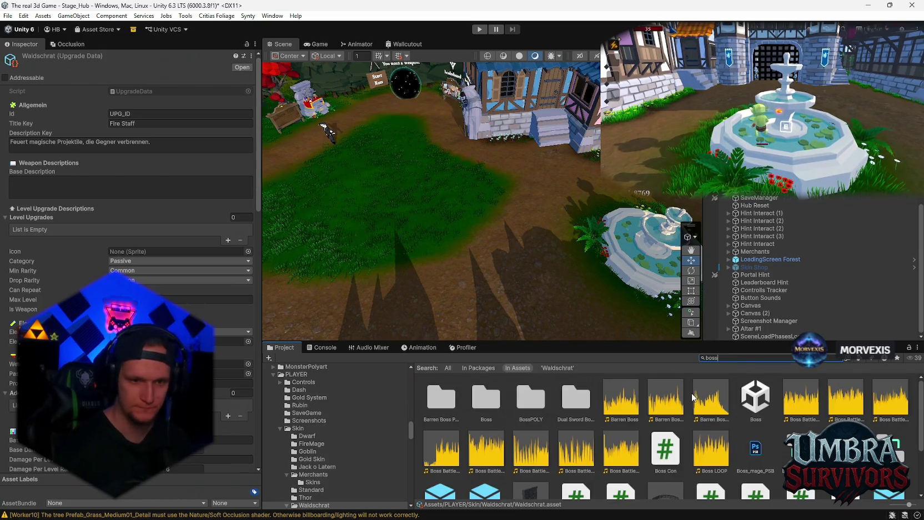
double_click(535, 410)
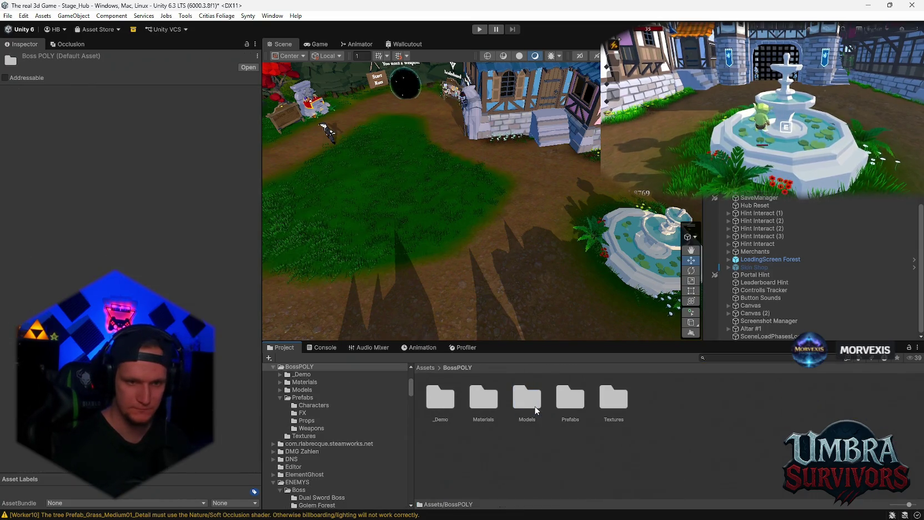
double_click(569, 409)
double_click(438, 400)
scroll(545, 286, "up", 2)
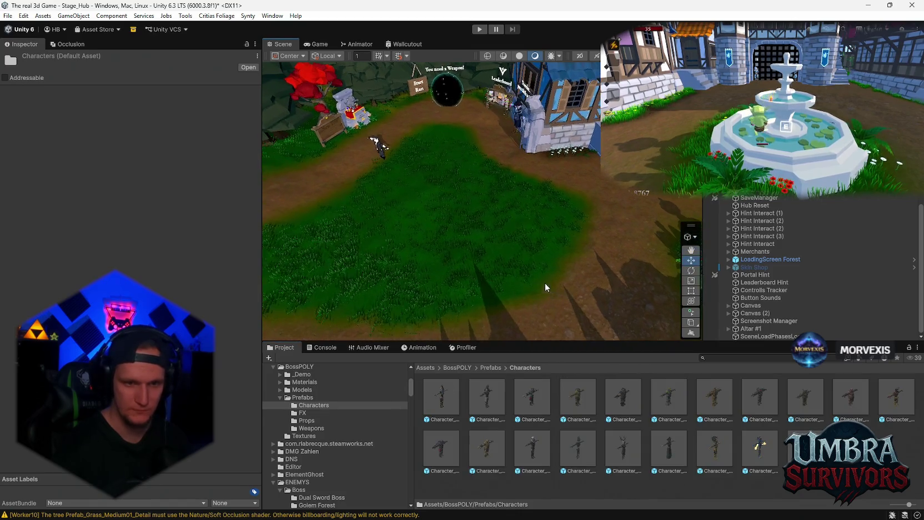
Inspect the ForestGuardian prefab, then scale the hub-scene instance to 4 on all axes.
double_click(625, 455)
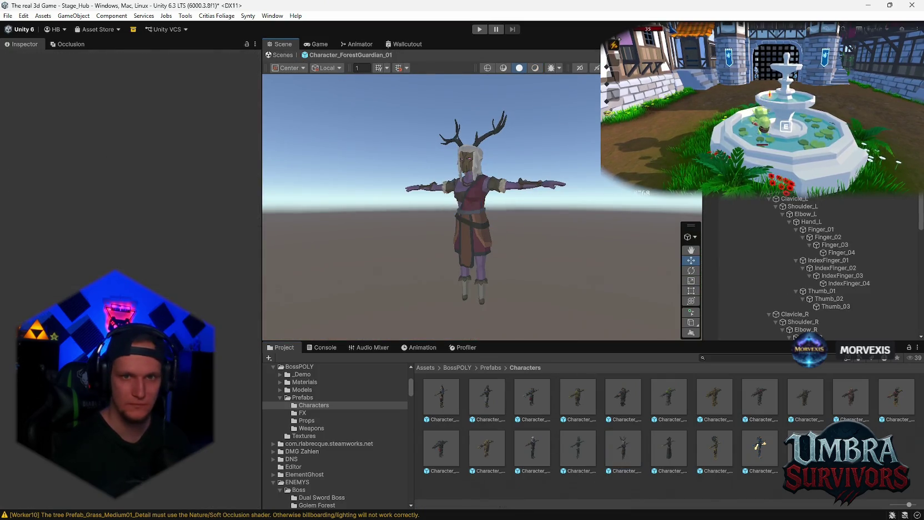
left_click(279, 55)
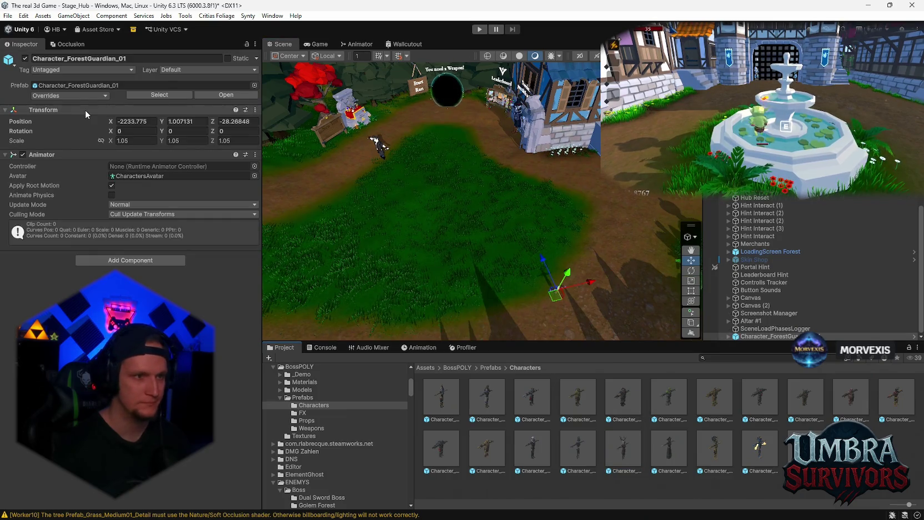
left_click(133, 140)
type("4")
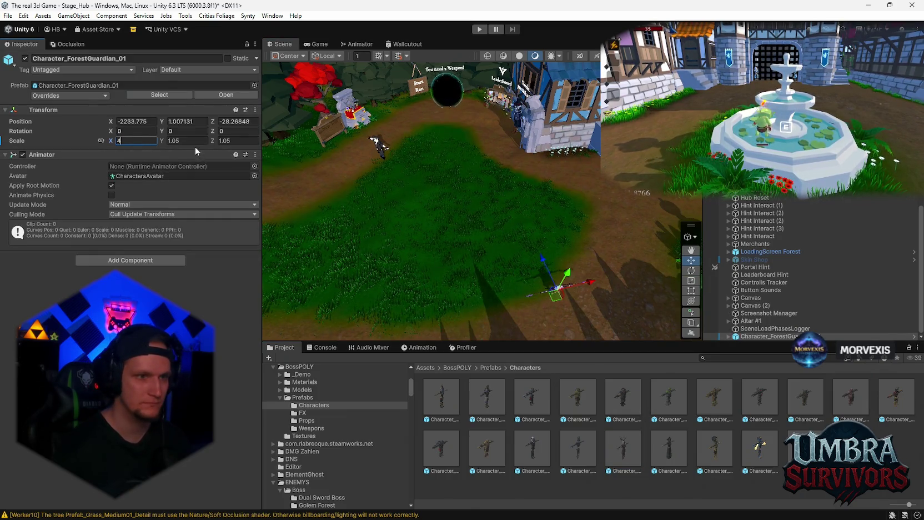
left_click(189, 141)
type("4")
left_click(243, 141)
type("4")
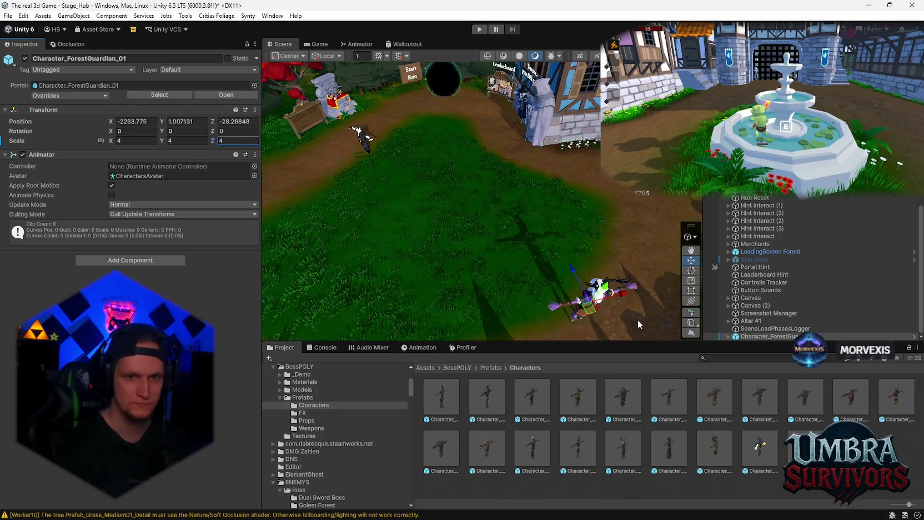
Move the ForestGuardian near the houses, rescale it to 3, and raise it to Y 2.01.
scroll(545, 243, "up", 5)
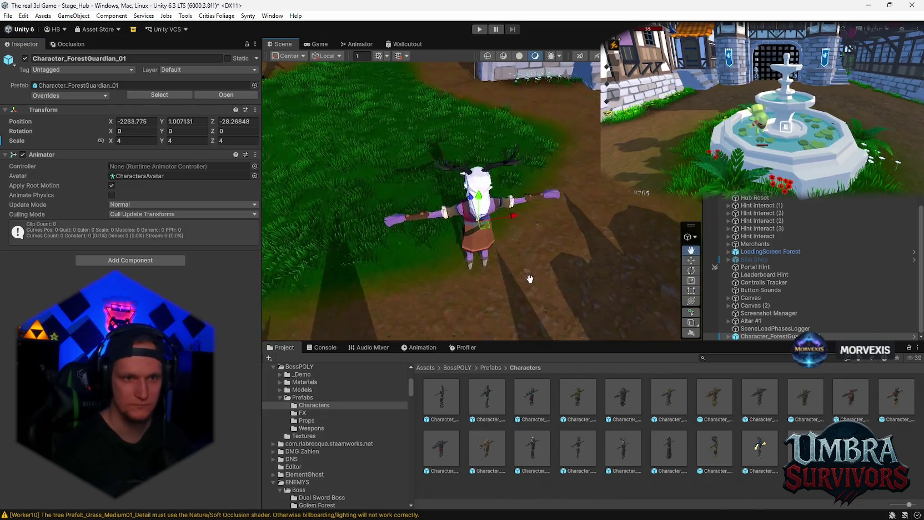
mouse_move(530, 279)
left_mouse_down()
mouse_move(397, 194)
mouse_move(521, 219)
mouse_move(395, 210)
mouse_move(421, 207)
left_mouse_up()
scroll(420, 208, "down", 6)
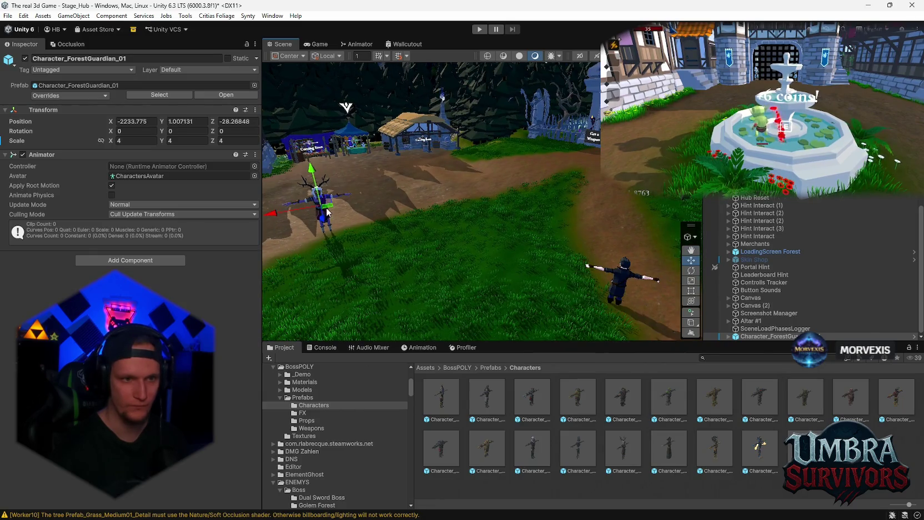
mouse_move(330, 211)
left_mouse_down()
mouse_move(494, 276)
mouse_move(635, 282)
left_mouse_up()
key("f")
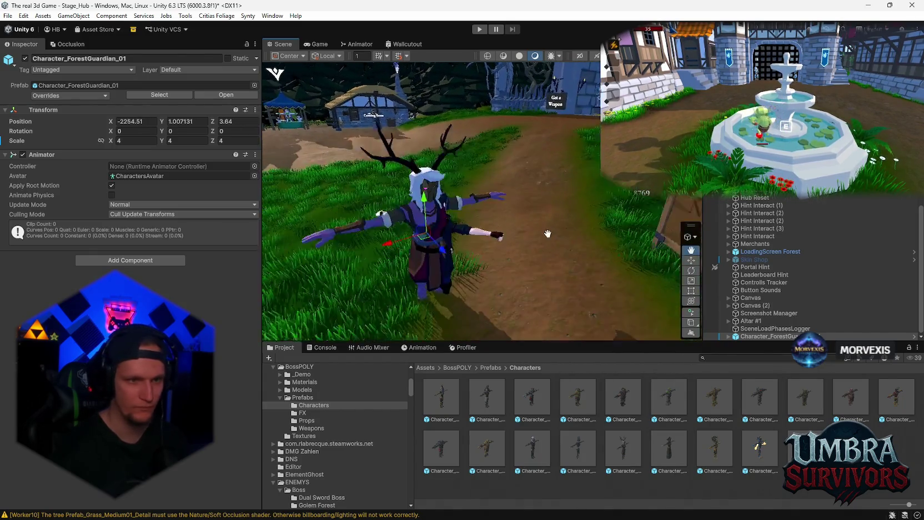
left_click(133, 140)
type("3")
left_click(189, 143)
type("3")
key("Tab")
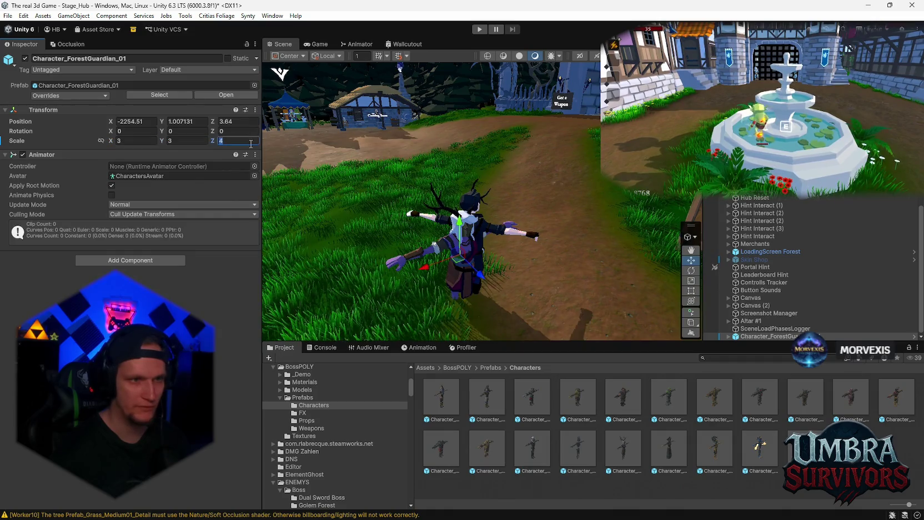
type("3")
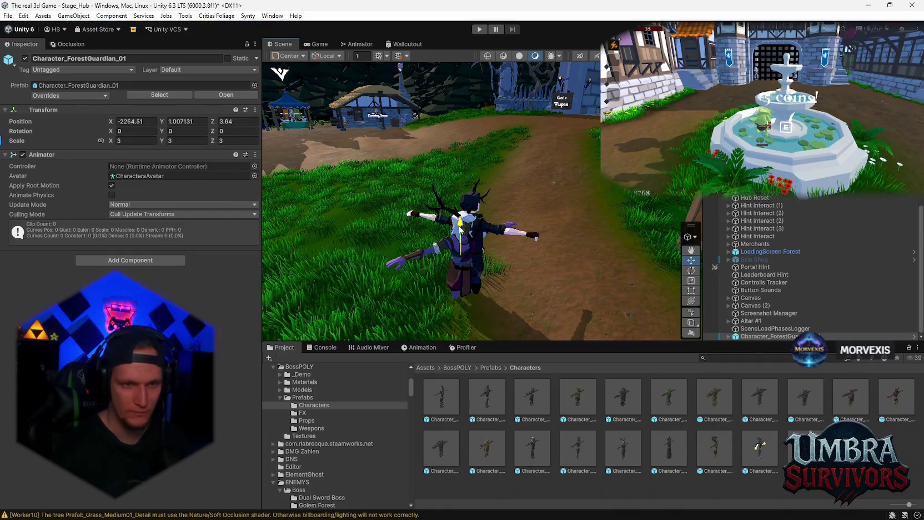
mouse_move(460, 228)
left_mouse_down()
mouse_move(454, 208)
mouse_move(497, 257)
mouse_move(411, 228)
mouse_move(498, 219)
mouse_move(488, 239)
left_mouse_up()
Set the ForestGuardian's scale to 2.7 on all axes and drag it onto the player object.
scroll(487, 239, "up", 5)
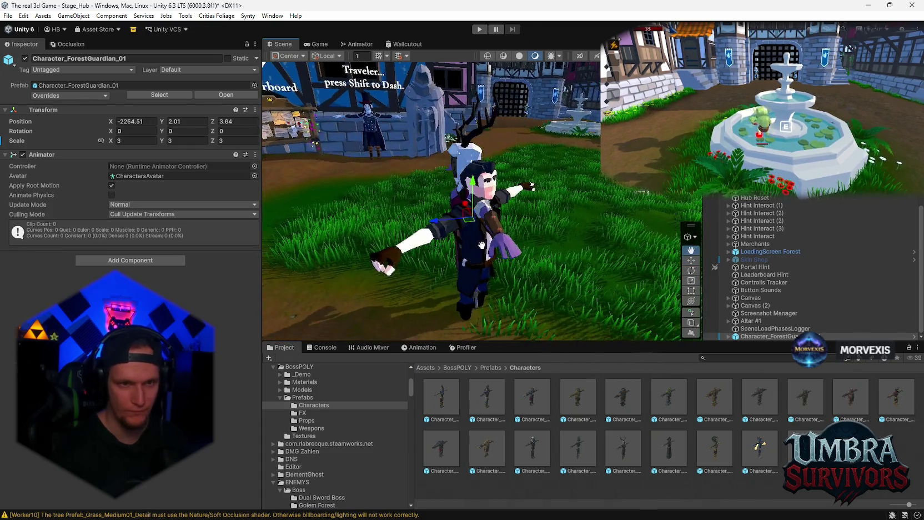
left_click(131, 141)
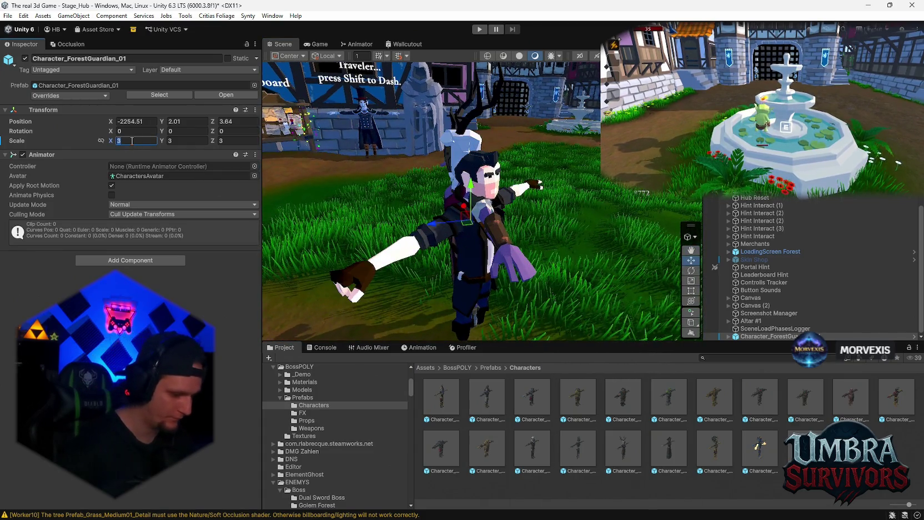
type("2.7")
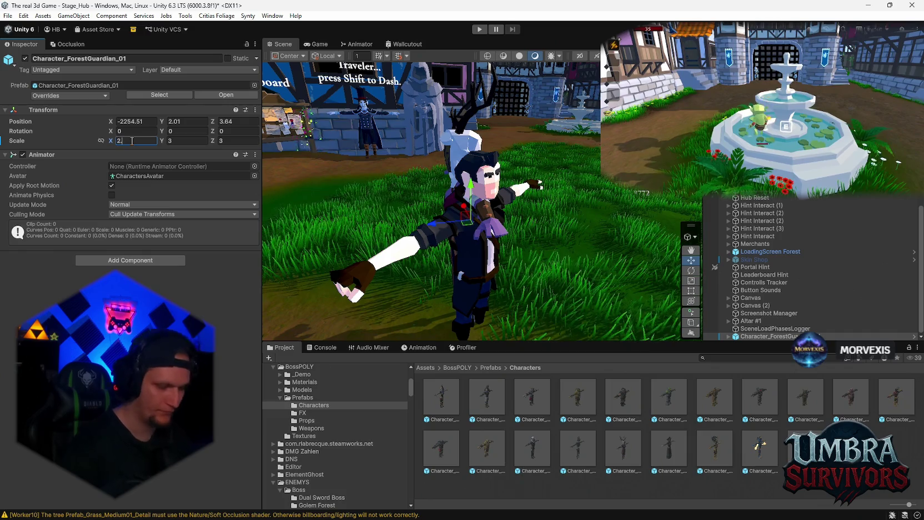
left_click(191, 142)
type("2.7")
key("Tab")
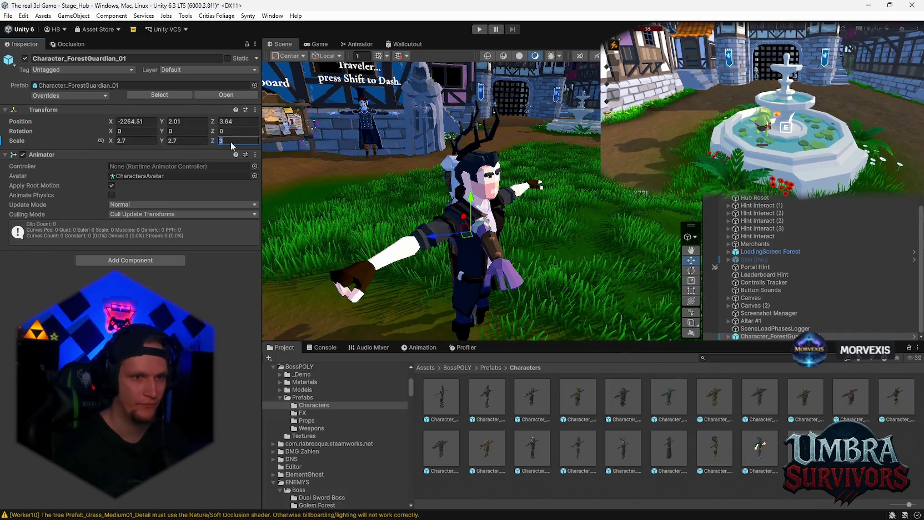
type("2.7")
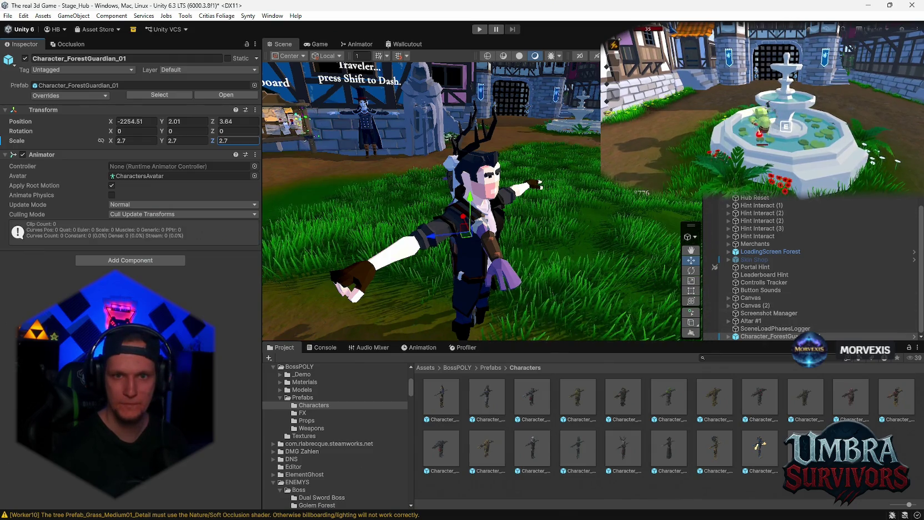
left_click(766, 336)
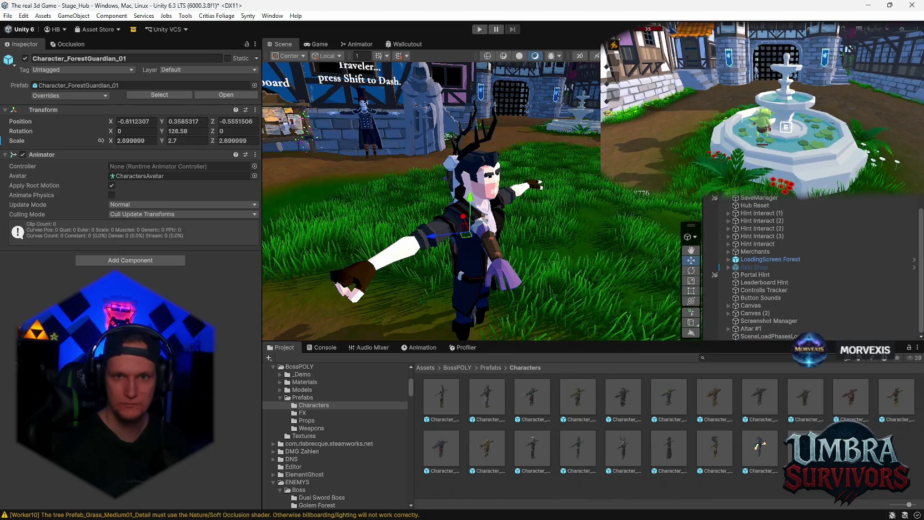
left_click_drag(766, 336, 763, 207)
Rename the nested ForestGuardian object to Skin_ as the player's skin.
right_click(764, 208)
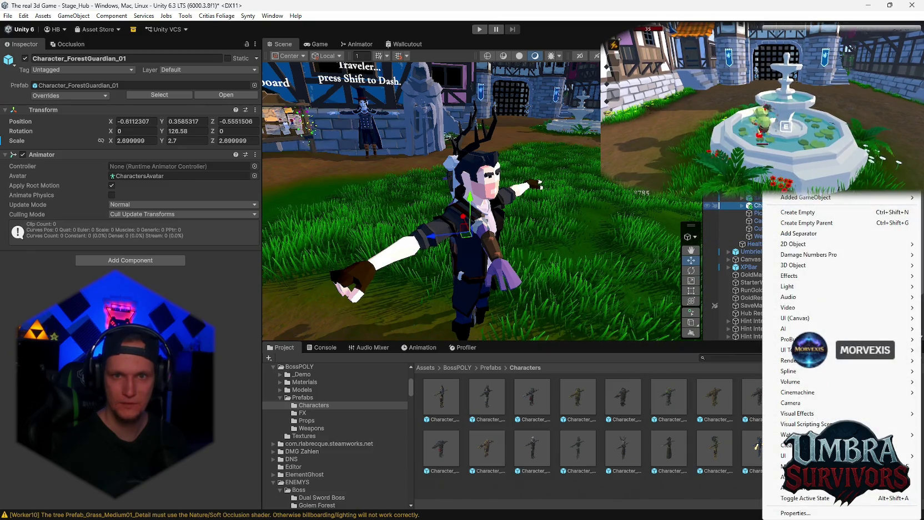
key("Escape")
type("Skin")
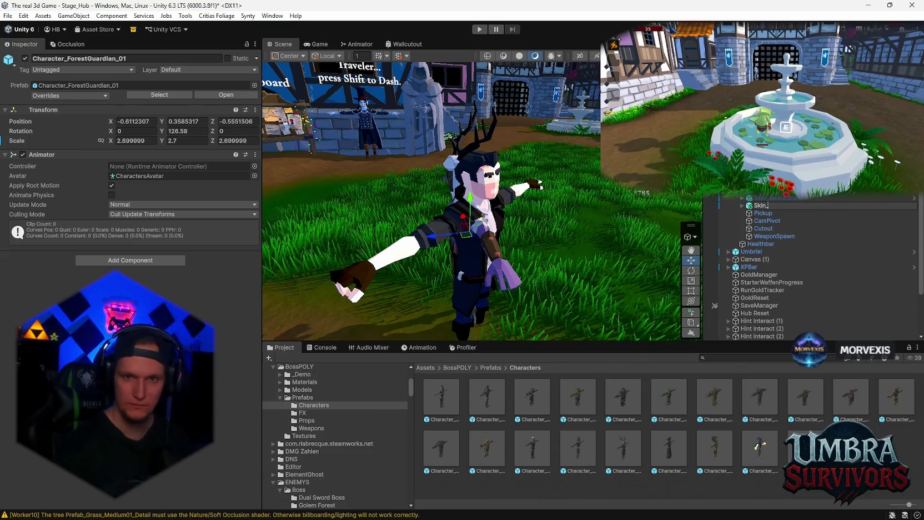
key("Return")
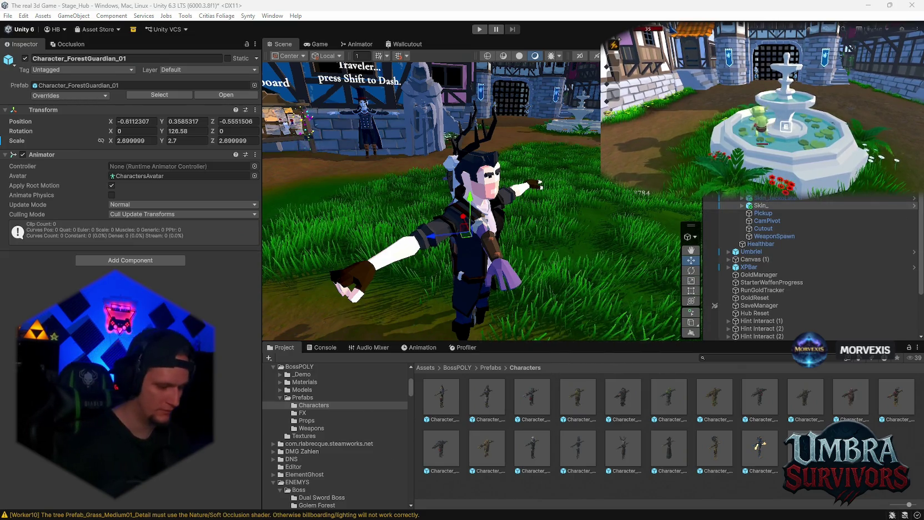